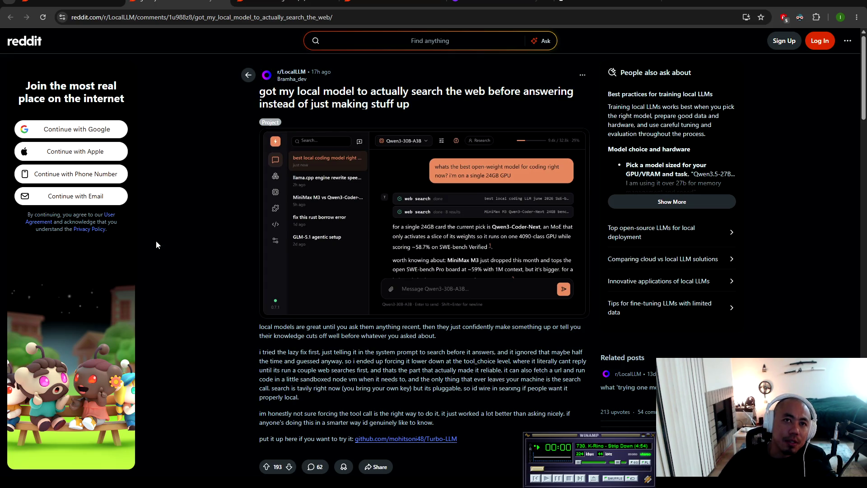
Step: Return to the r/LocalLLM feed and scroll down to the AMD GPU inference engines post
{"action": "key", "text": "alt+Left"}
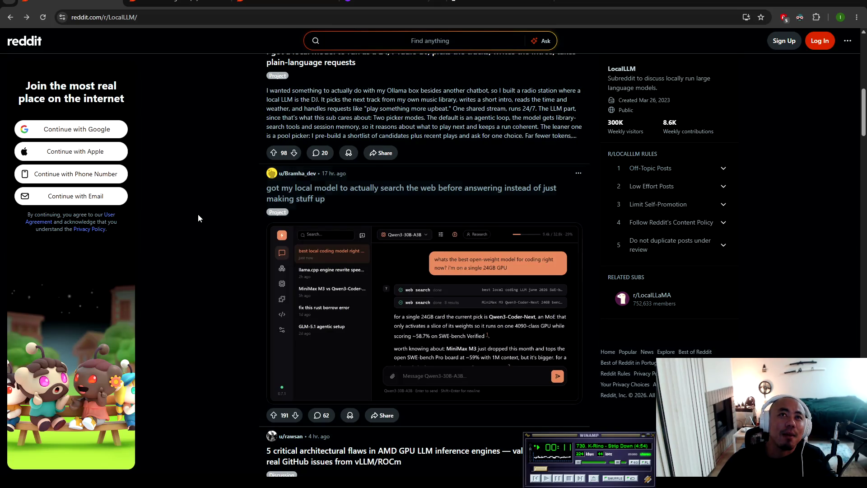
{"action": "scroll", "coordinate": [195, 269], "scroll_direction": "down", "scroll_amount": 5}
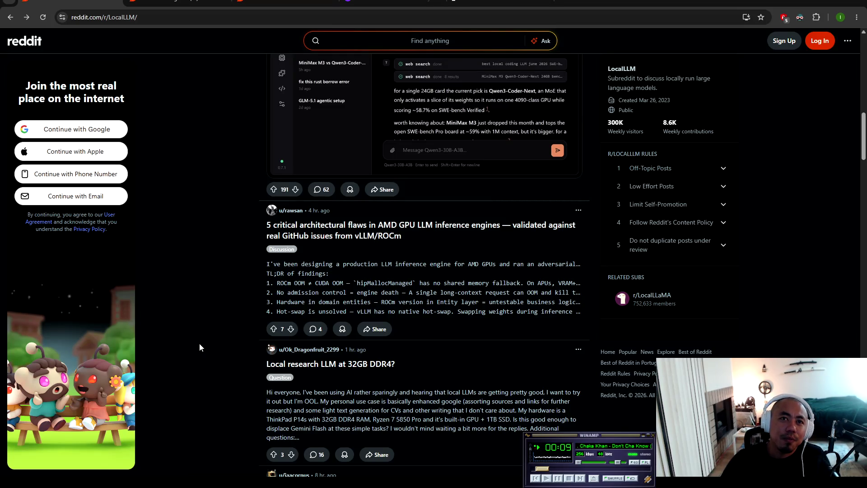
{"action": "scroll", "coordinate": [209, 339], "scroll_direction": "down", "scroll_amount": 4}
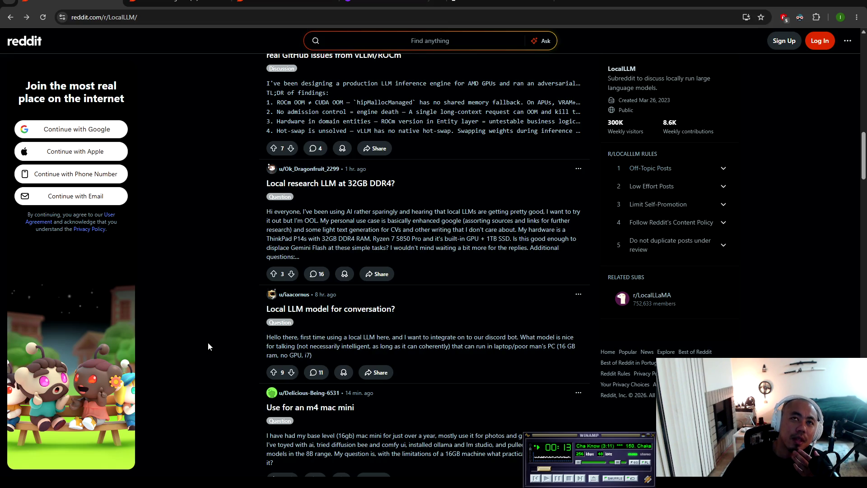
Step: Scroll the r/LocalLLM feed down to the 'GLM-5.2 now more than 10 points above Opus 4.8' post
{"action": "scroll", "coordinate": [209, 347], "scroll_direction": "down", "scroll_amount": 3}
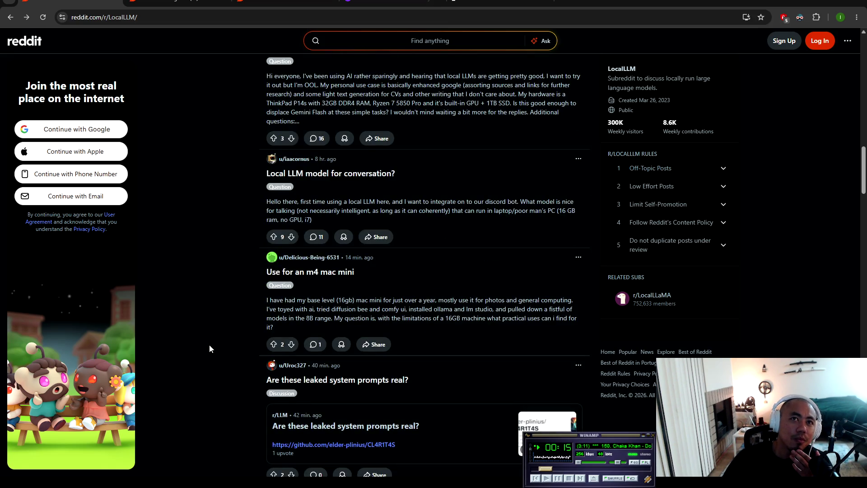
{"action": "scroll", "coordinate": [209, 349], "scroll_direction": "down", "scroll_amount": 4}
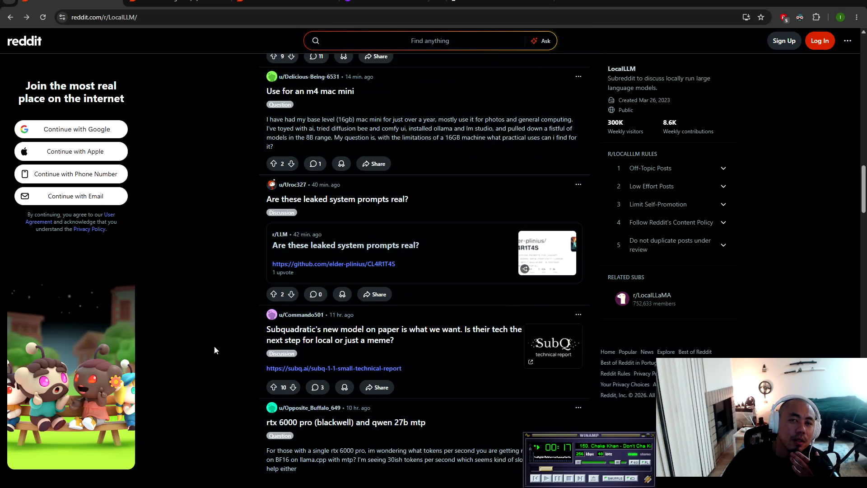
{"action": "scroll", "coordinate": [214, 350], "scroll_direction": "down", "scroll_amount": 3}
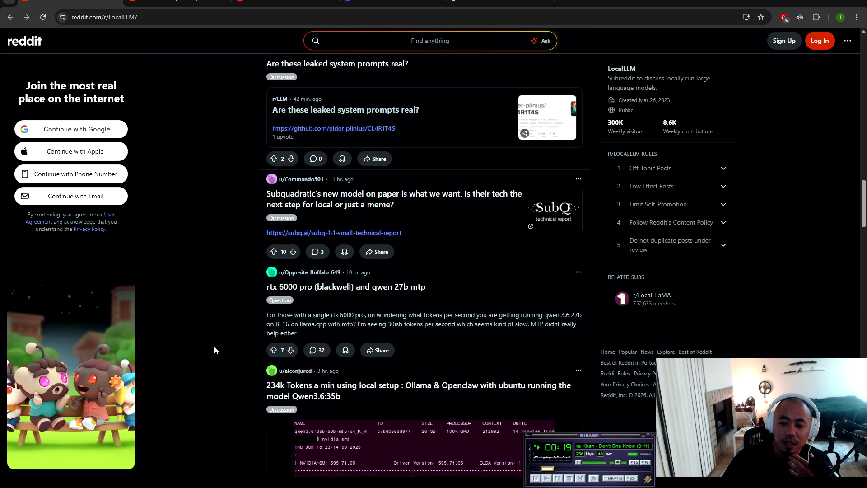
{"action": "scroll", "coordinate": [214, 350], "scroll_direction": "down", "scroll_amount": 3}
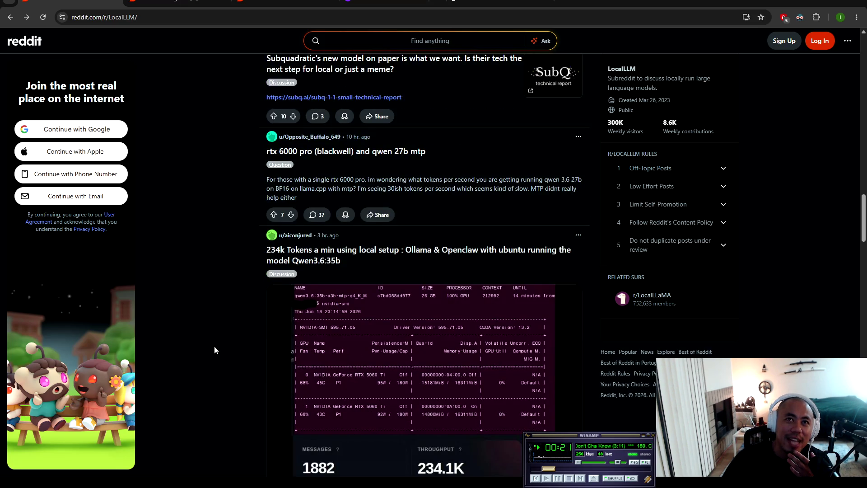
{"action": "scroll", "coordinate": [215, 350], "scroll_direction": "down", "scroll_amount": 4}
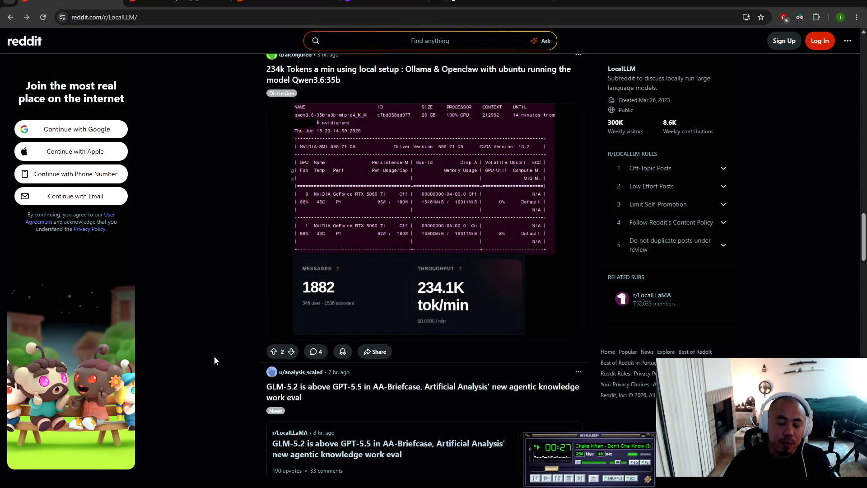
{"action": "scroll", "coordinate": [195, 374], "scroll_direction": "down", "scroll_amount": 6}
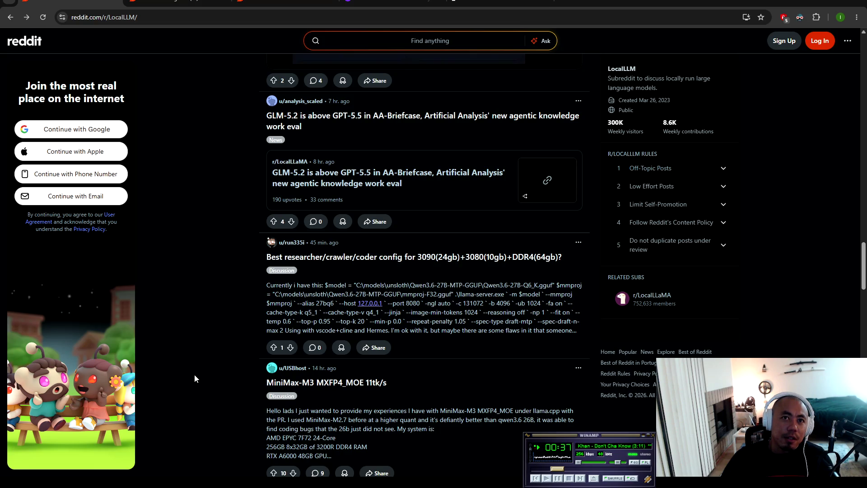
{"action": "scroll", "coordinate": [197, 330], "scroll_direction": "down", "scroll_amount": 5}
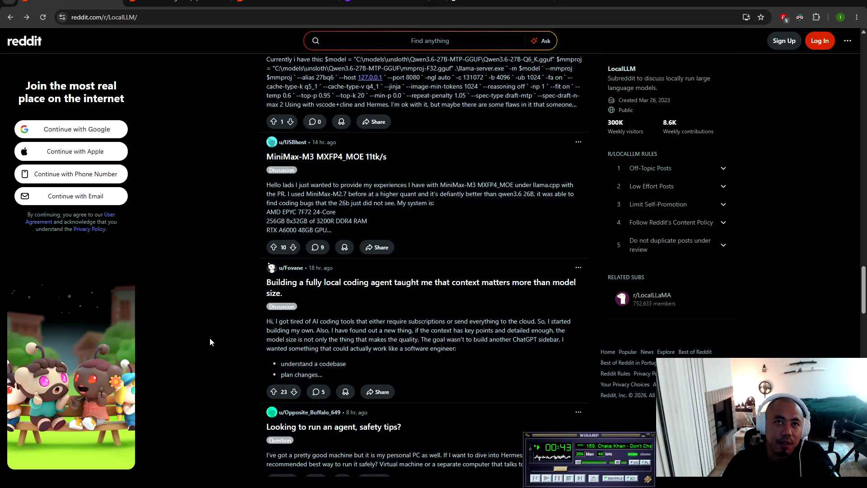
{"action": "scroll", "coordinate": [214, 300], "scroll_direction": "down", "scroll_amount": 3}
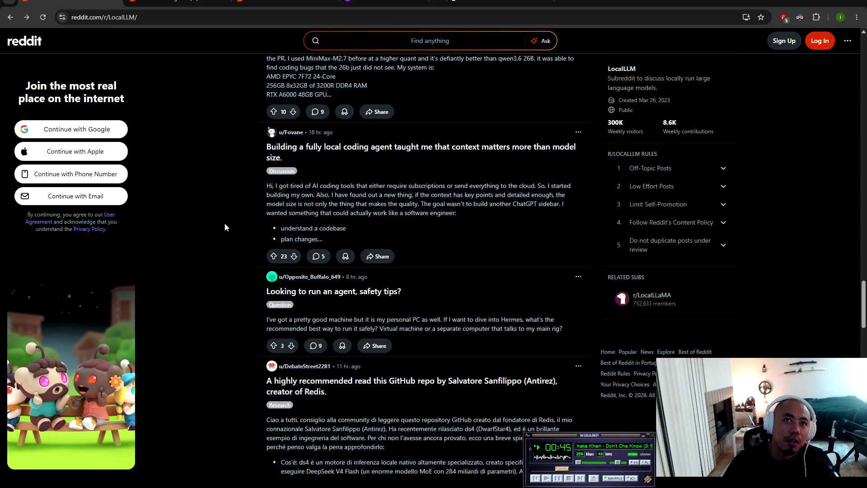
{"action": "scroll", "coordinate": [183, 277], "scroll_direction": "down", "scroll_amount": 2}
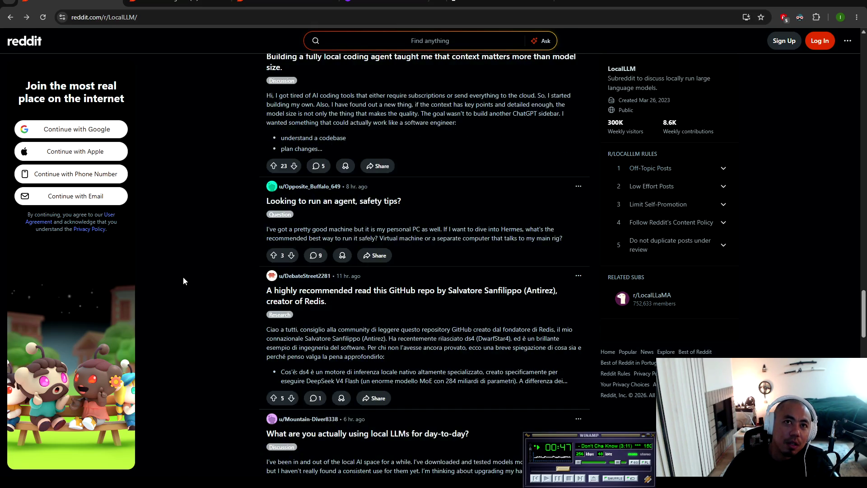
{"action": "scroll", "coordinate": [183, 282], "scroll_direction": "down", "scroll_amount": 2}
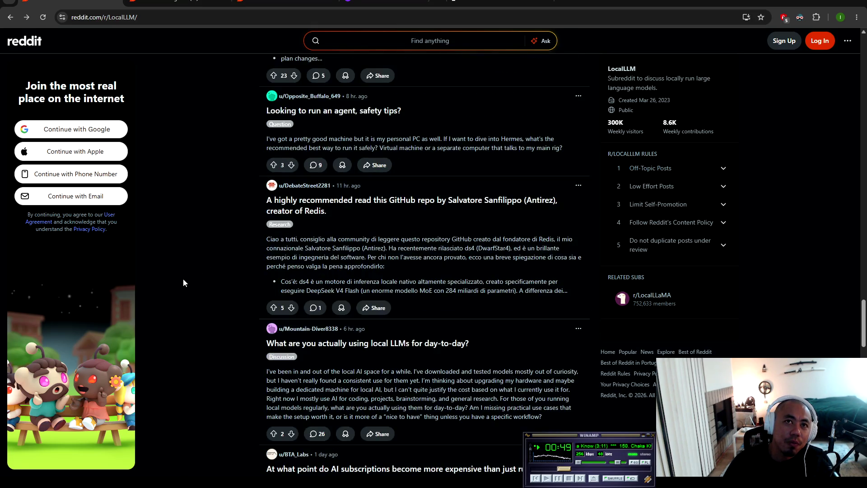
{"action": "scroll", "coordinate": [197, 258], "scroll_direction": "down", "scroll_amount": 3}
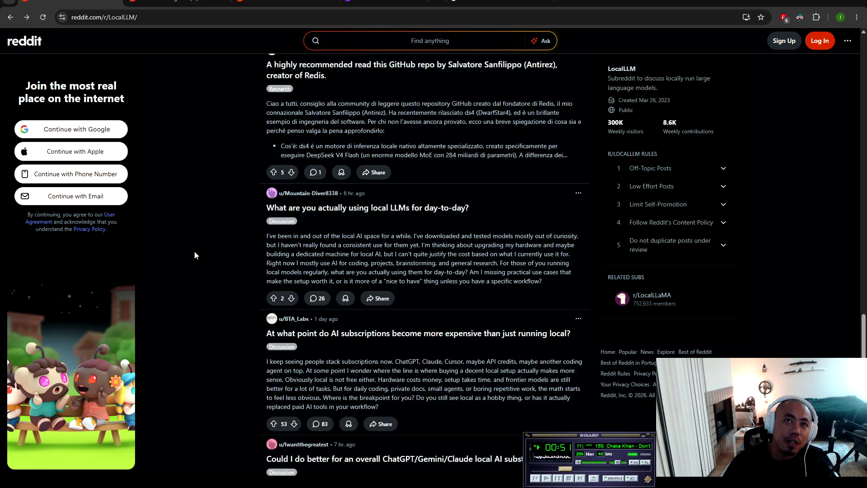
{"action": "scroll", "coordinate": [195, 251], "scroll_direction": "down", "scroll_amount": 1}
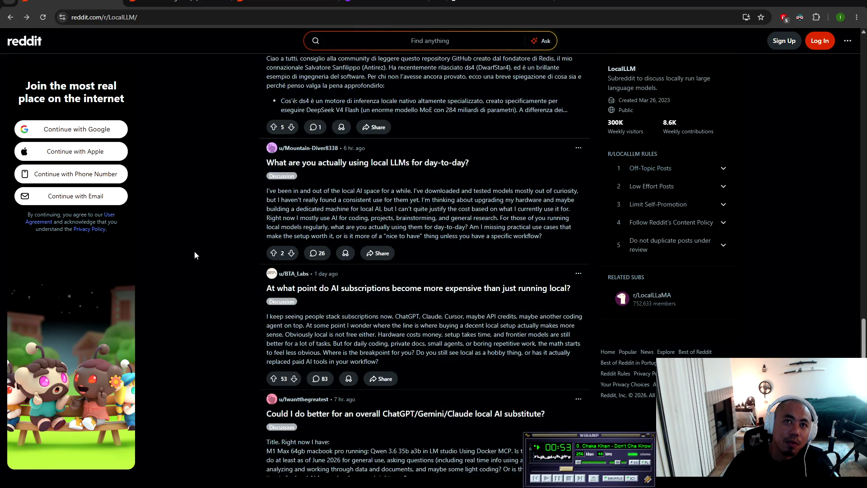
{"action": "scroll", "coordinate": [195, 252], "scroll_direction": "down", "scroll_amount": 2}
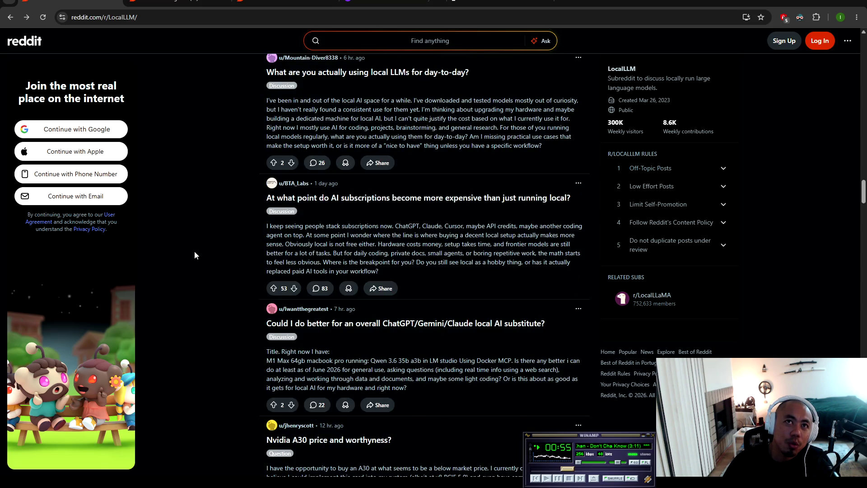
{"action": "scroll", "coordinate": [194, 252], "scroll_direction": "down", "scroll_amount": 1}
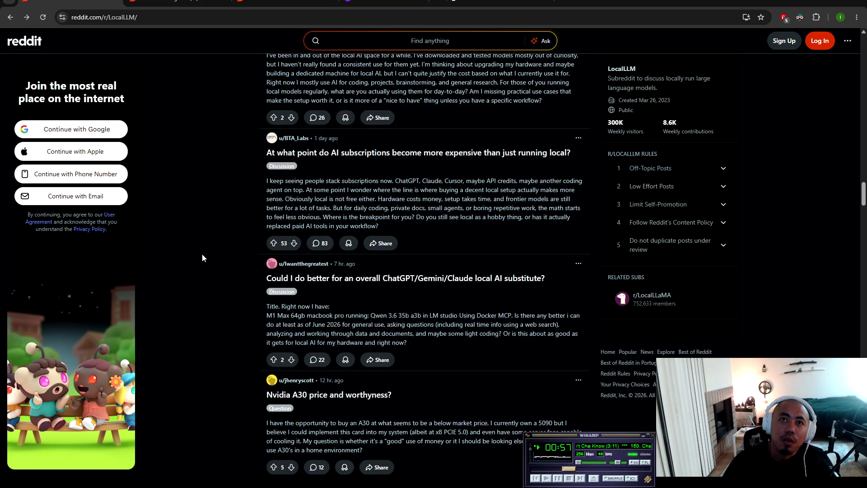
{"action": "scroll", "coordinate": [202, 258], "scroll_direction": "down", "scroll_amount": 2}
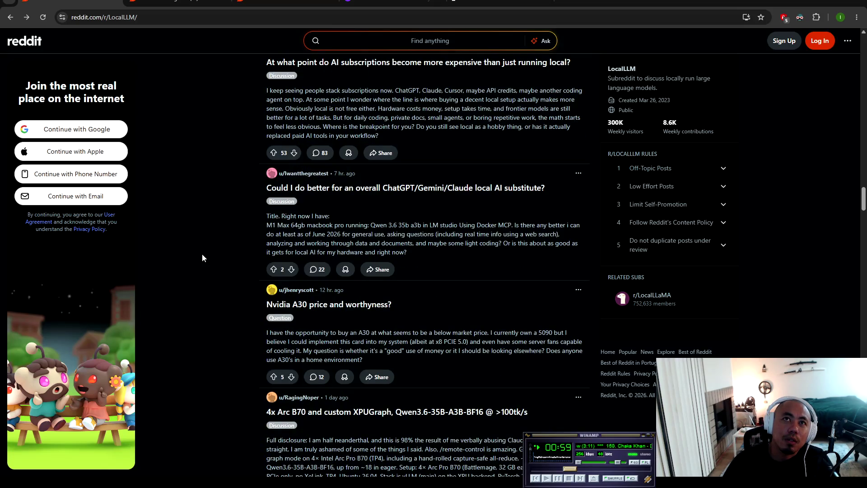
{"action": "scroll", "coordinate": [202, 258], "scroll_direction": "down", "scroll_amount": 1}
{"action": "scroll", "coordinate": [201, 258], "scroll_direction": "down", "scroll_amount": 2}
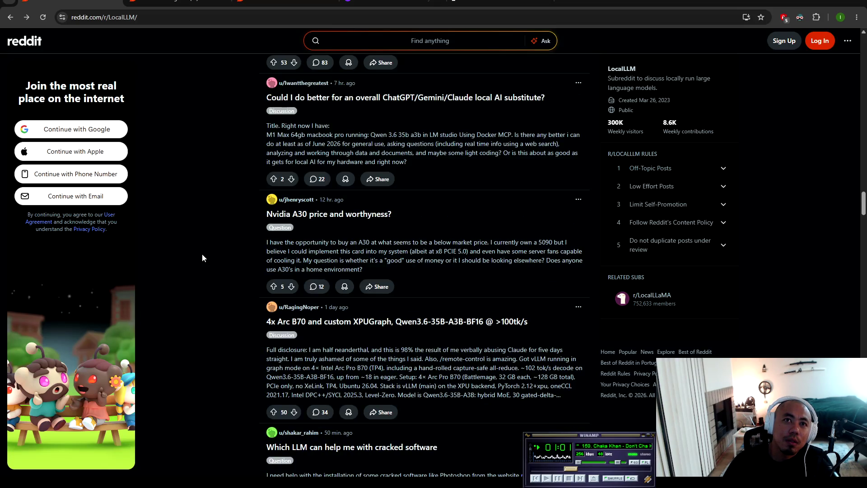
{"action": "scroll", "coordinate": [202, 258], "scroll_direction": "down", "scroll_amount": 1}
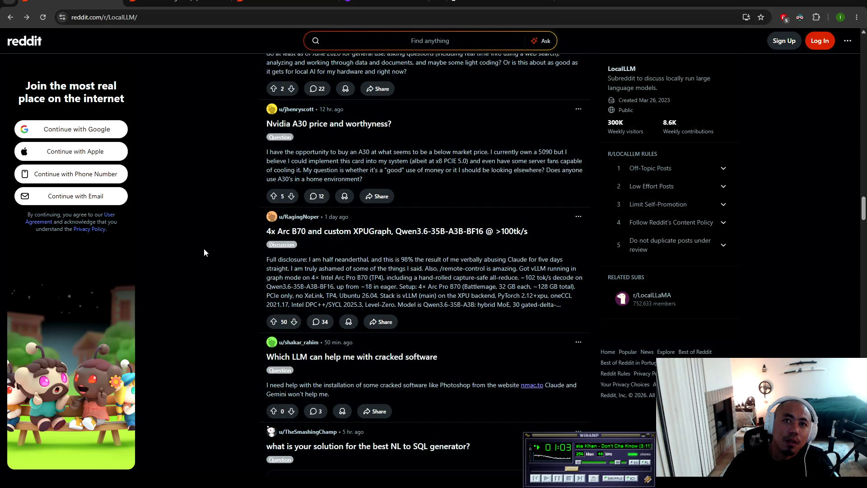
{"action": "scroll", "coordinate": [204, 252], "scroll_direction": "down", "scroll_amount": 5}
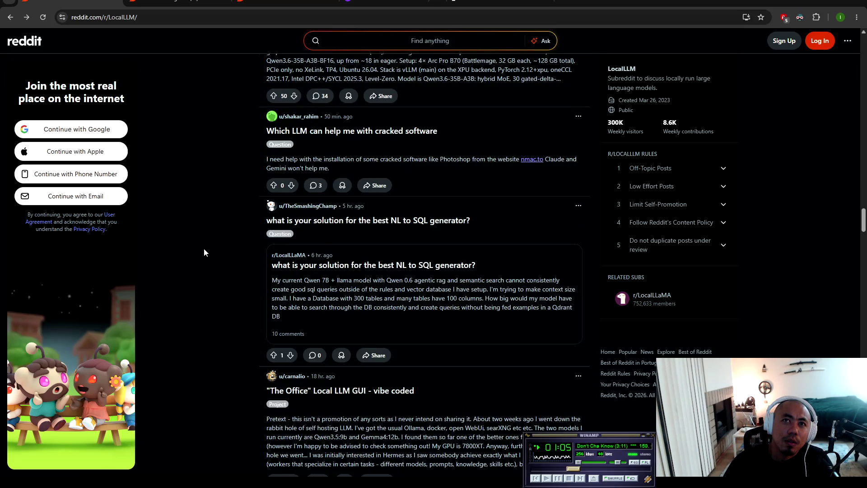
{"action": "scroll", "coordinate": [204, 252], "scroll_direction": "down", "scroll_amount": 2}
{"action": "scroll", "coordinate": [205, 252], "scroll_direction": "down", "scroll_amount": 9}
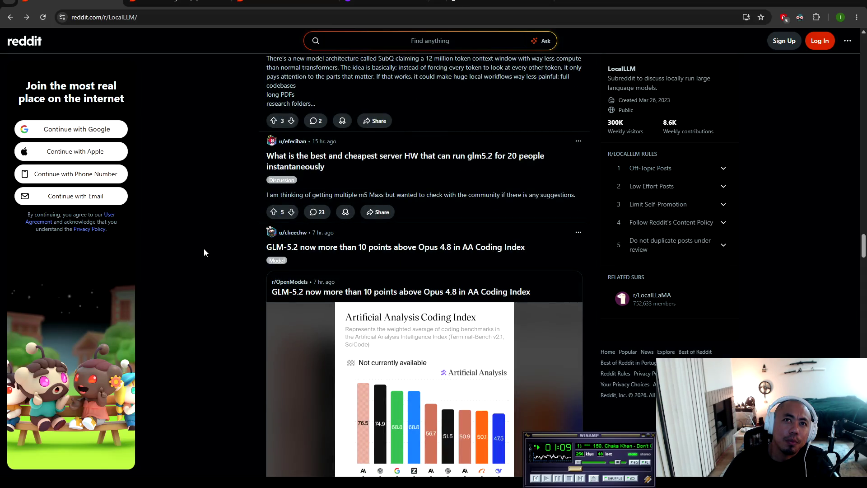
{"action": "scroll", "coordinate": [204, 252], "scroll_direction": "down", "scroll_amount": 1}
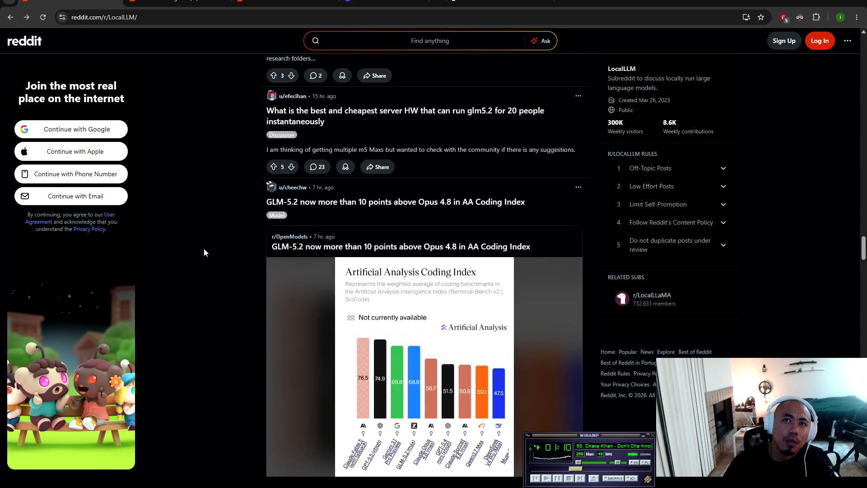
Step: Open the GLM-5.2 post, enlarge its Coding Index chart, then switch to the Artificial Analysis tab
{"action": "left_click", "coordinate": [321, 206]}
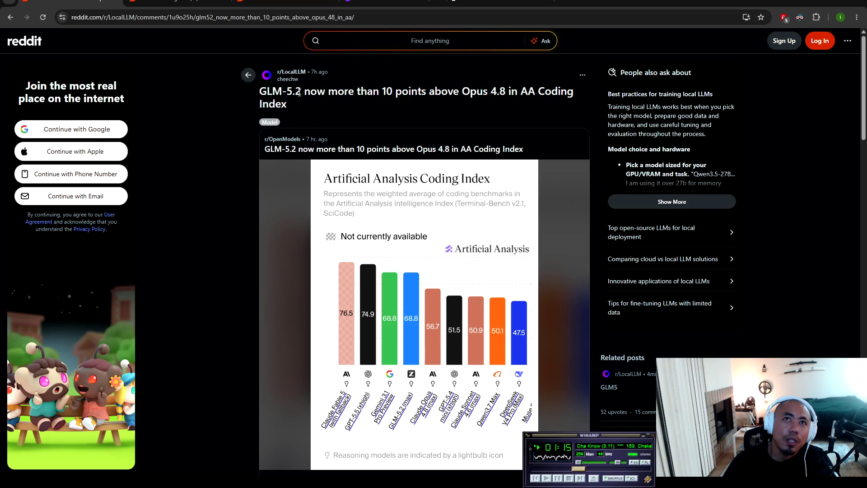
{"action": "mouse_move", "coordinate": [272, 91]}
{"action": "left_mouse_down"}
{"action": "mouse_move", "coordinate": [577, 91]}
{"action": "mouse_move", "coordinate": [336, 118]}
{"action": "left_mouse_up"}
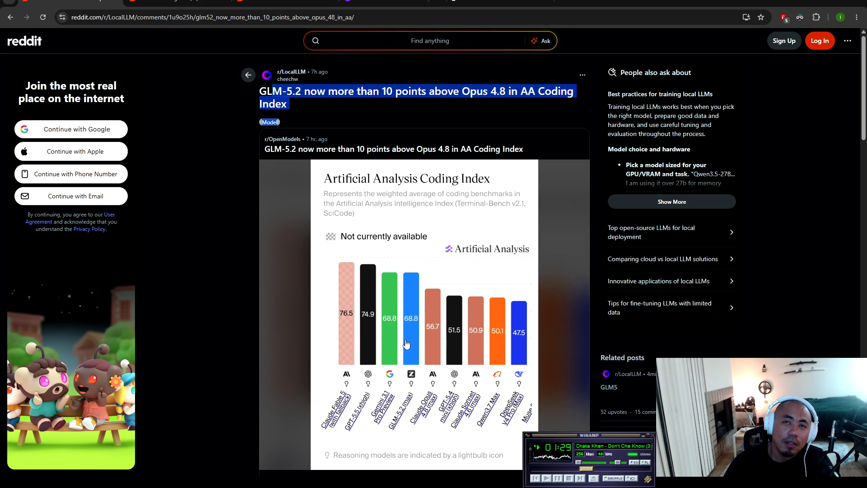
{"action": "scroll", "coordinate": [405, 347], "scroll_direction": "down", "scroll_amount": 2}
{"action": "left_click", "coordinate": [451, 243]}
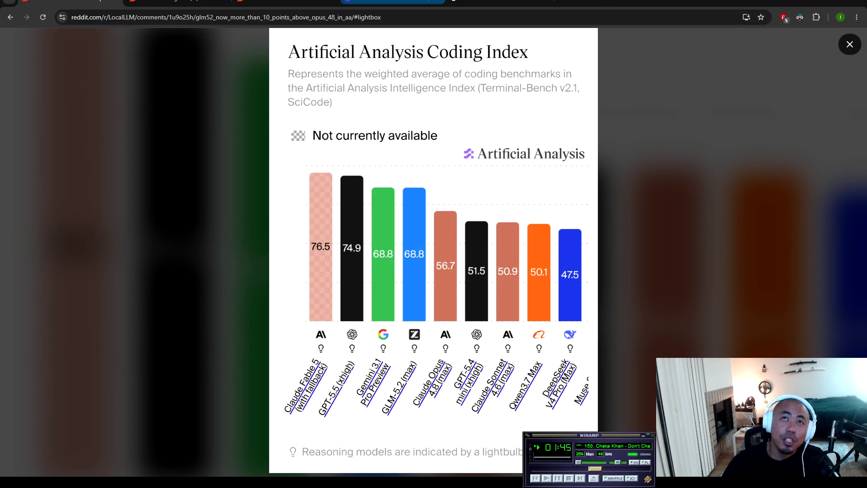
{"action": "key", "text": "ctrl+Tab"}
{"action": "scroll", "coordinate": [402, 195], "scroll_direction": "down", "scroll_amount": 10}
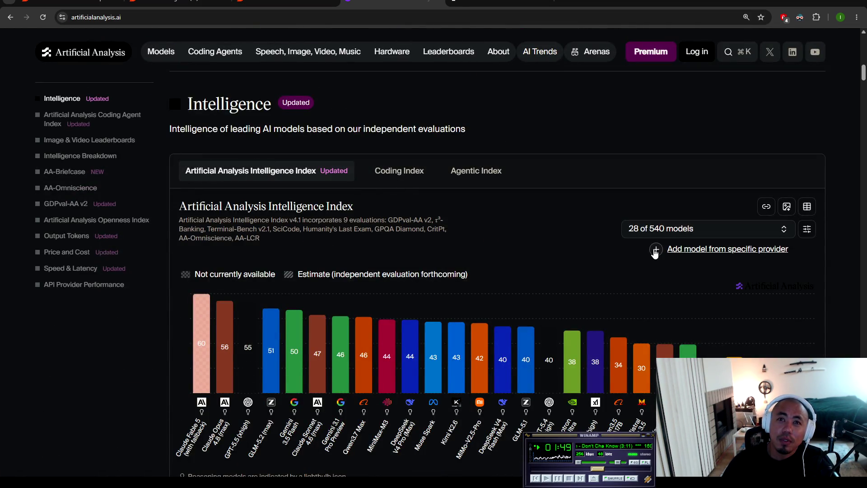
Step: Show Coding Index scores in the chart and read GLM-5.2 (max) at 68.8
{"action": "mouse_move", "coordinate": [266, 350]}
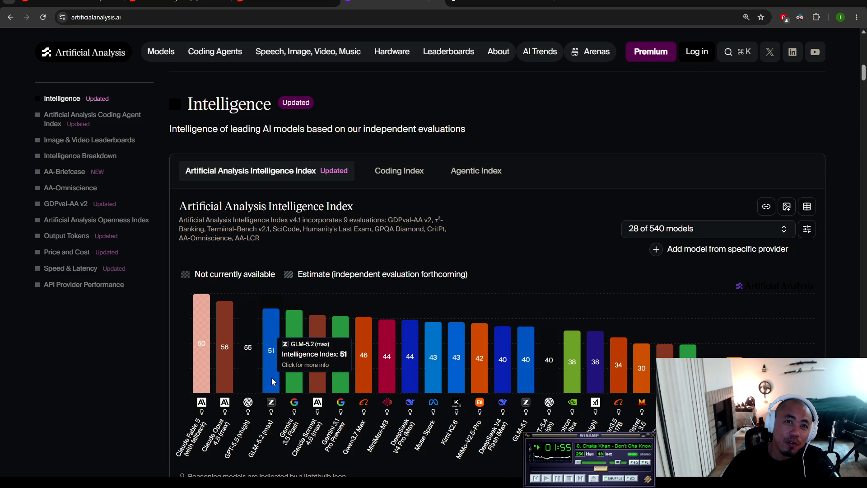
{"action": "mouse_move", "coordinate": [293, 384]}
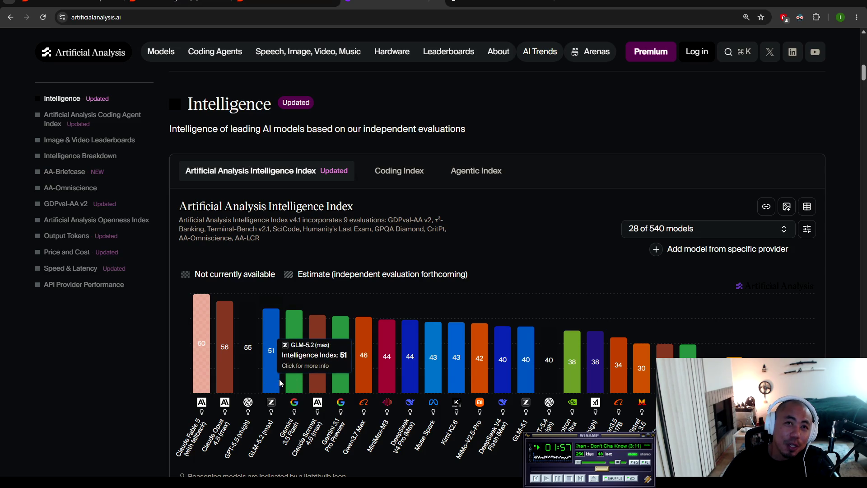
{"action": "left_click", "coordinate": [388, 172]}
{"action": "mouse_move", "coordinate": [266, 304]}
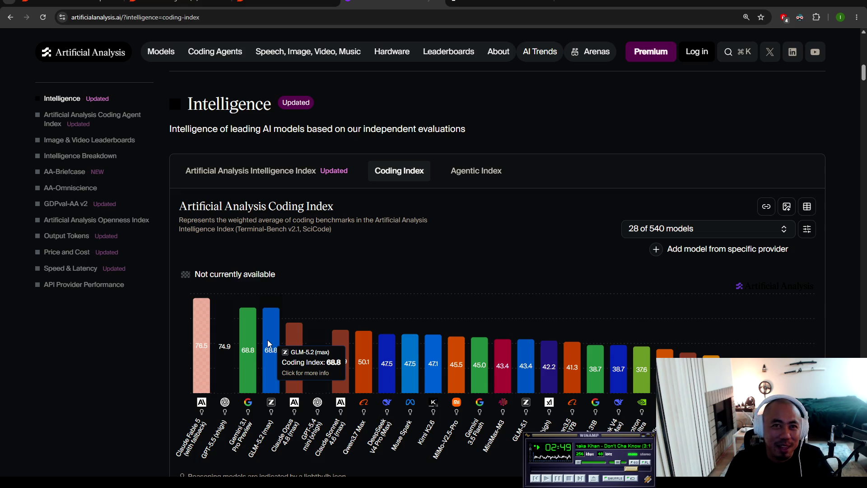
Step: Search provider combinations for 'qwen3.6 35' and include the top Qwen3.6 35B A3B endpoint
{"action": "left_click", "coordinate": [679, 249]}
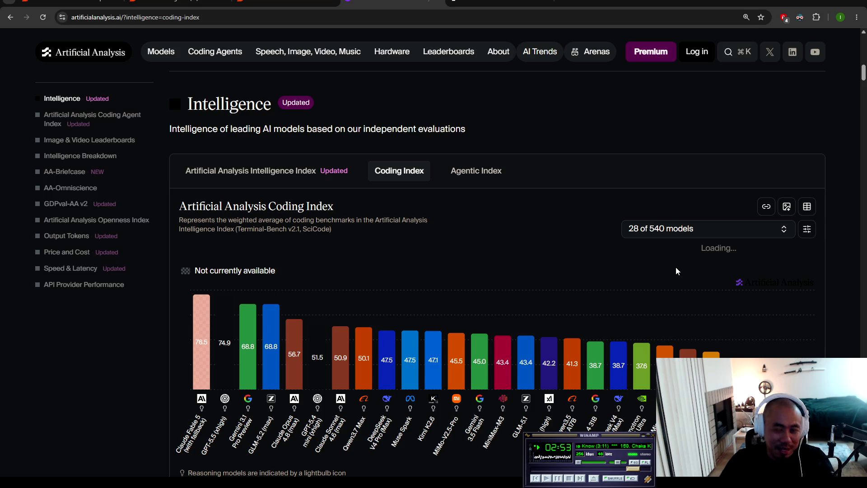
{"action": "left_click", "coordinate": [699, 259]}
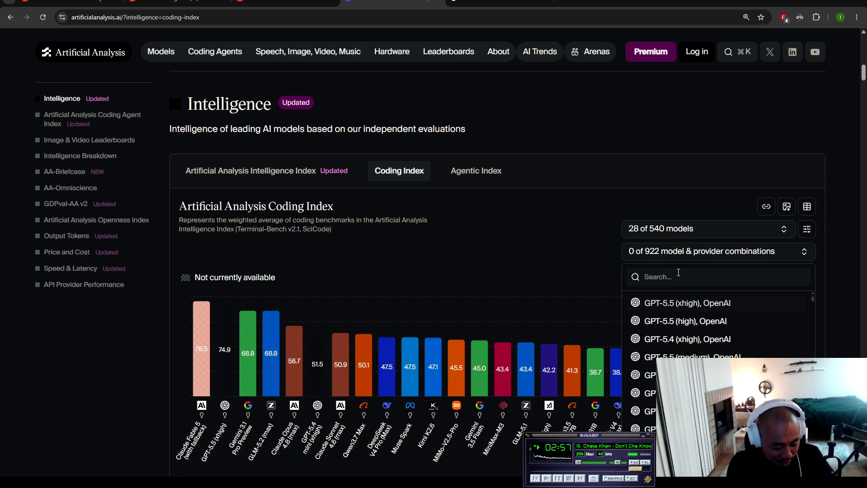
{"action": "type", "text": "qwen3.6"}
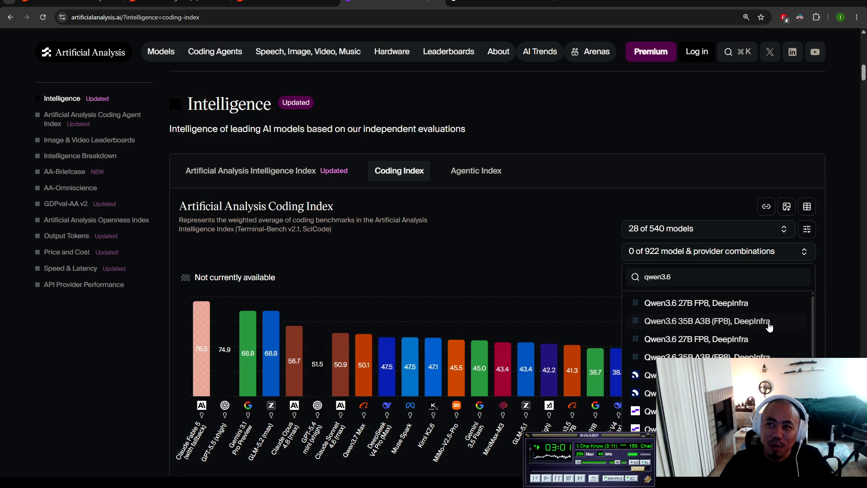
{"action": "type", "text": " 36"}
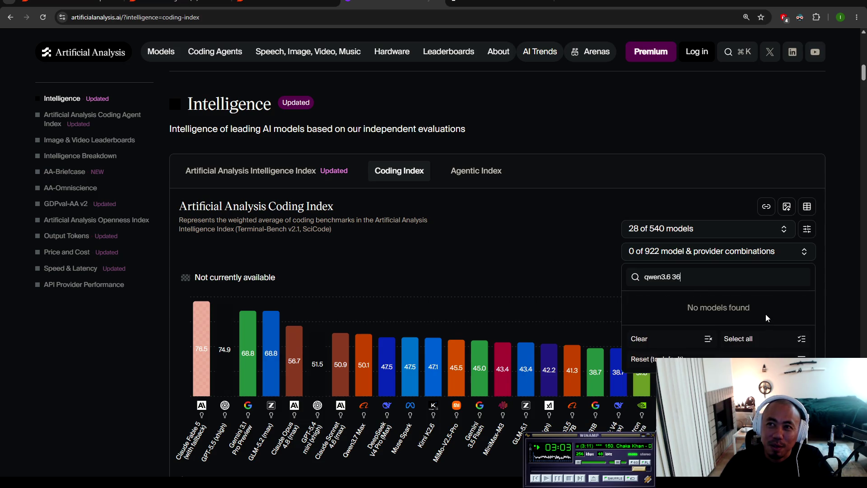
{"action": "key", "text": "BackSpace"}
{"action": "type", "text": "5"}
{"action": "scroll", "coordinate": [773, 317], "scroll_direction": "down", "scroll_amount": 1}
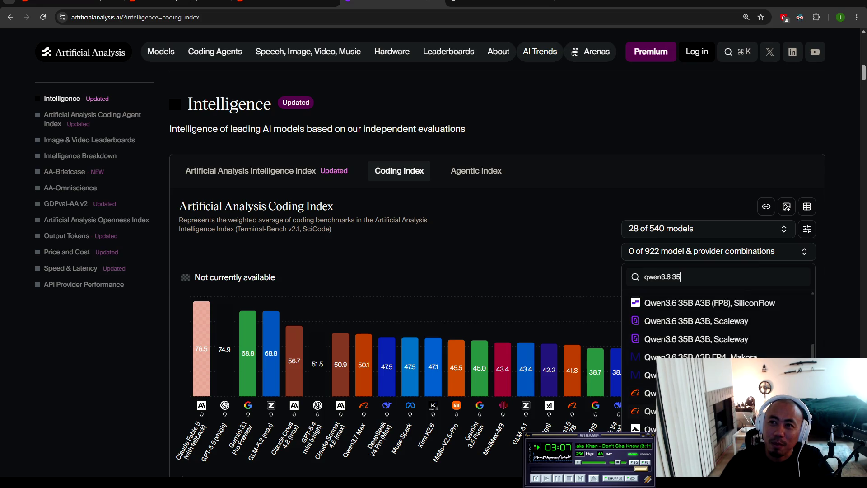
{"action": "key", "text": "Return"}
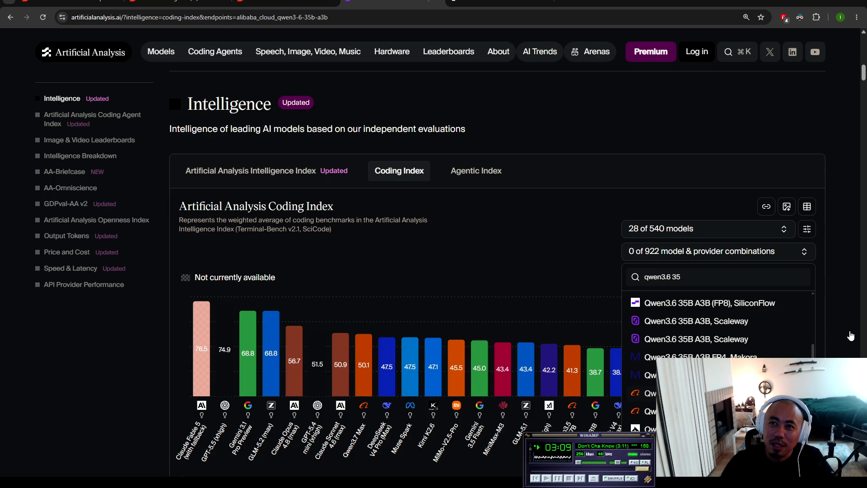
{"action": "scroll", "coordinate": [848, 333], "scroll_direction": "down", "scroll_amount": 9}
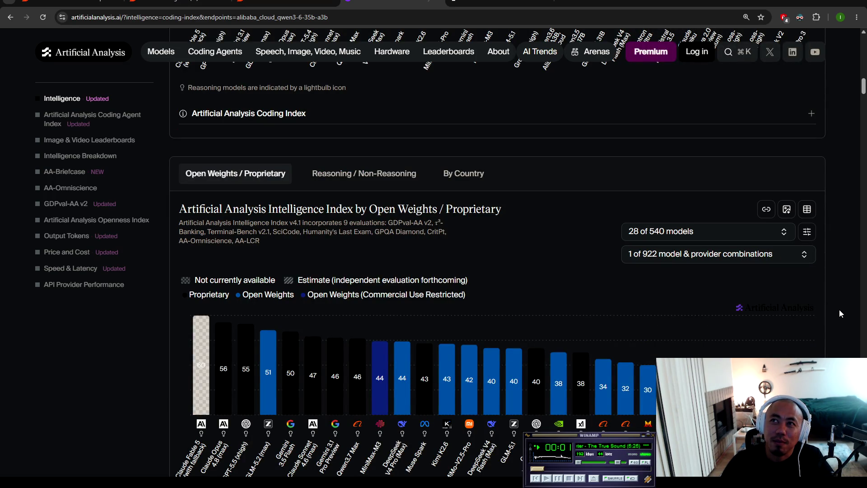
Step: Go back and forward, then open the Claude Fable 5 model page ranked #1 at 60
{"action": "left_click", "coordinate": [10, 17]}
{"action": "left_click", "coordinate": [26, 18]}
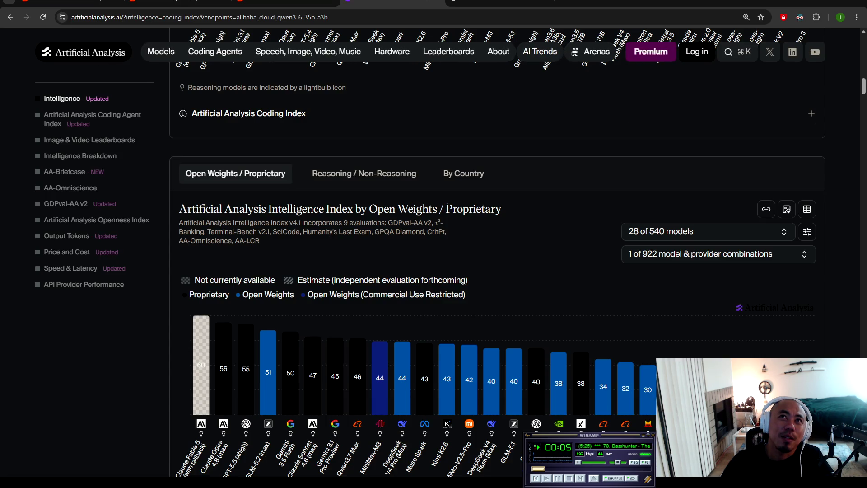
{"action": "scroll", "coordinate": [644, 383], "scroll_direction": "down", "scroll_amount": 2}
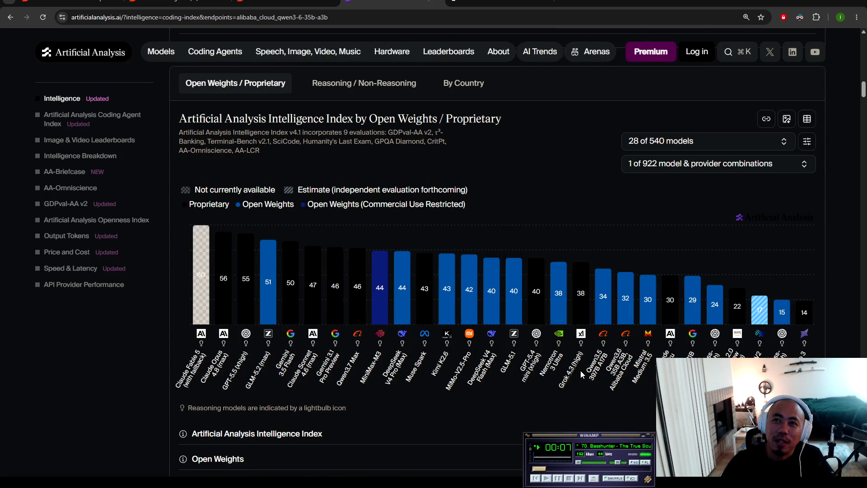
{"action": "mouse_move", "coordinate": [626, 297]}
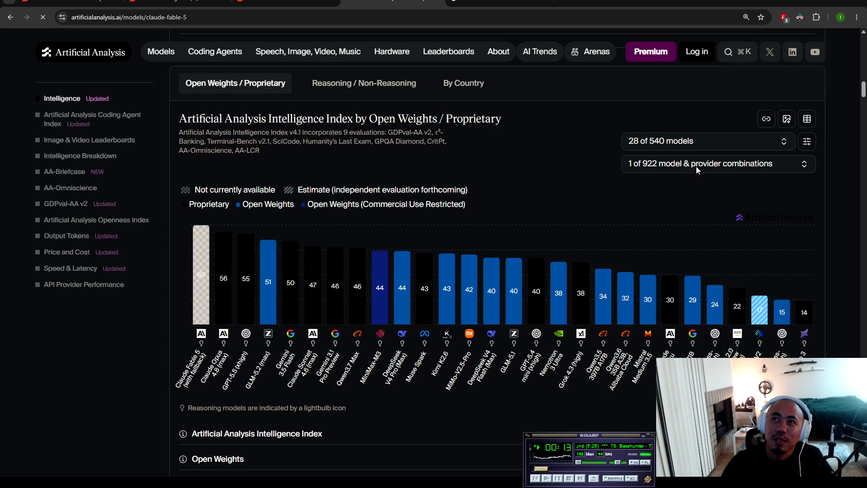
{"action": "left_click", "coordinate": [10, 18]}
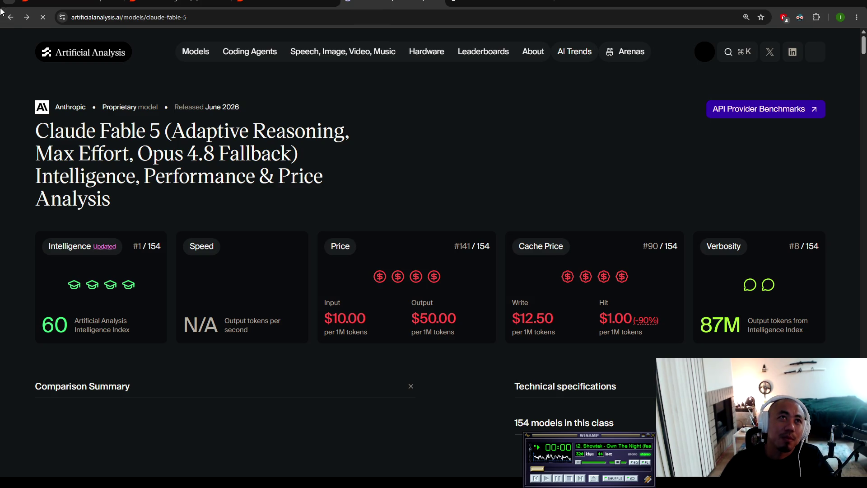
{"action": "left_click", "coordinate": [2, 21]}
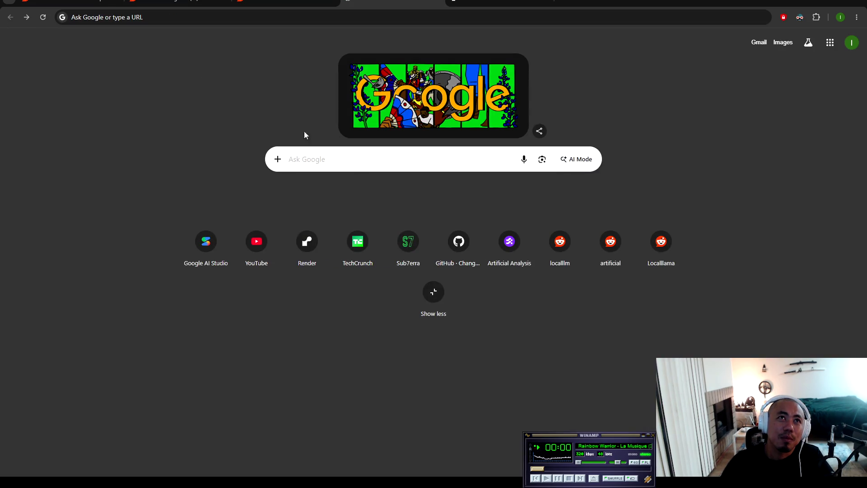
Step: Reopen Artificial Analysis, dismiss the unresponsive-page warning, and return to the home Intelligence Index chart
{"action": "left_click", "coordinate": [520, 251]}
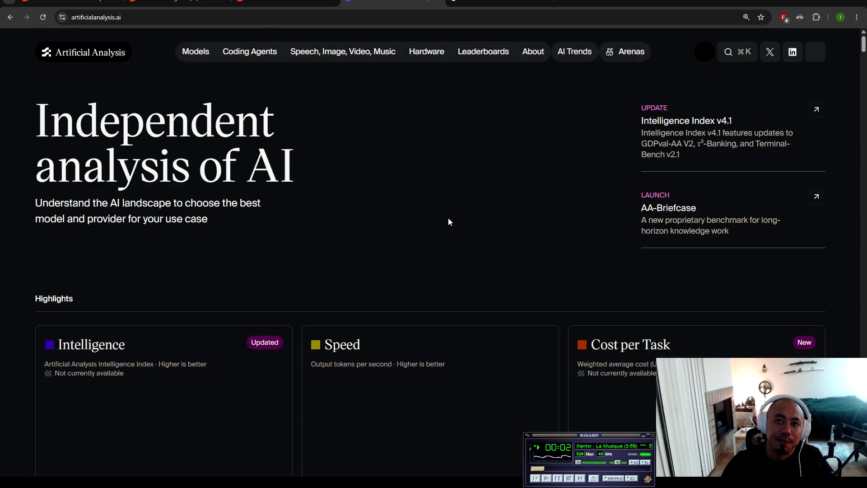
{"action": "scroll", "coordinate": [448, 220], "scroll_direction": "down", "scroll_amount": 15}
{"action": "scroll", "coordinate": [515, 288], "scroll_direction": "down", "scroll_amount": 1}
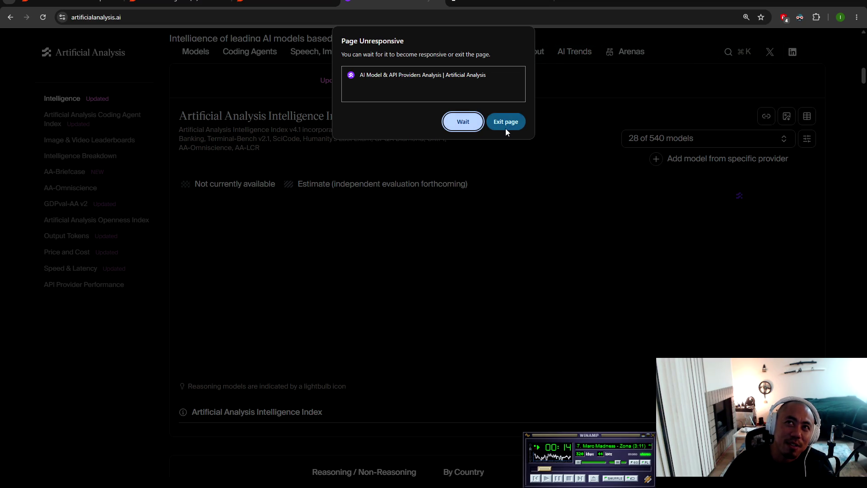
{"action": "left_click", "coordinate": [462, 125]}
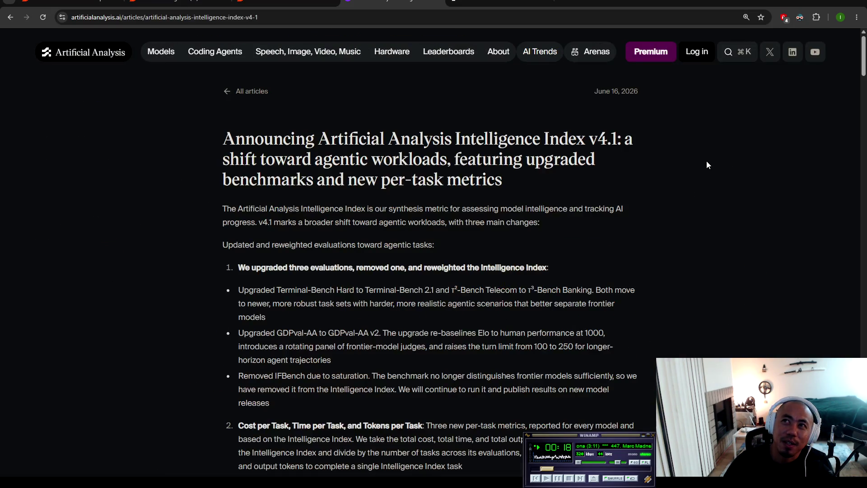
{"action": "left_click", "coordinate": [11, 17]}
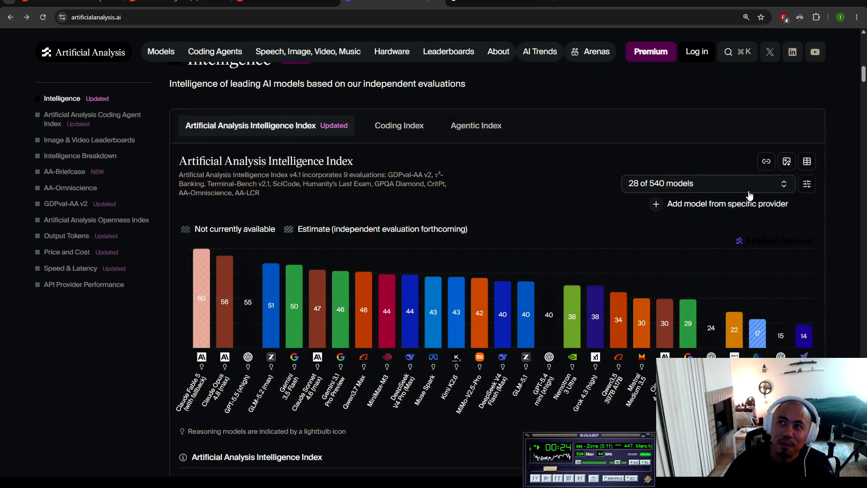
{"action": "left_click", "coordinate": [707, 202]}
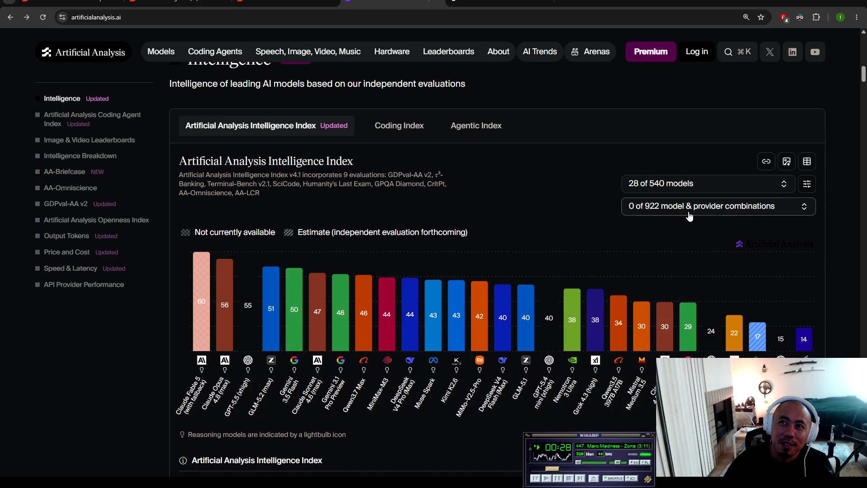
Step: Search 'qwen3.6 35' and add Qwen3.6 35B A3B from Alibaba Cloud, scoring 32
{"action": "left_click", "coordinate": [691, 212]}
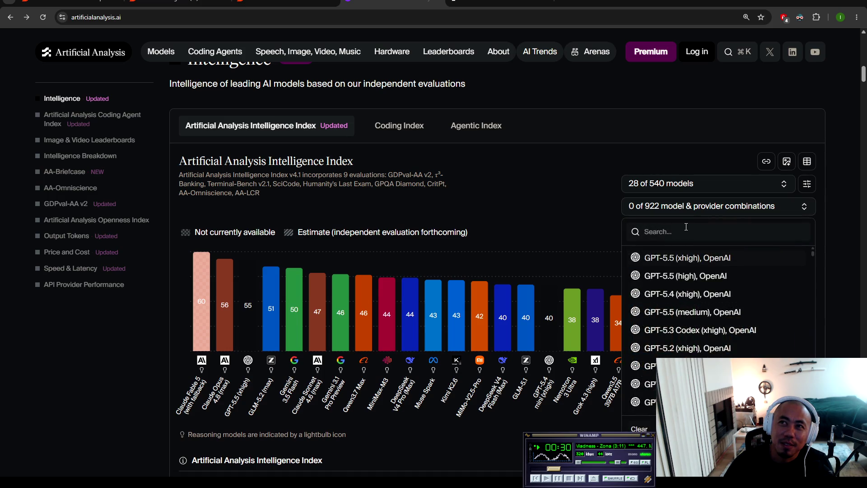
{"action": "type", "text": "qwen"}
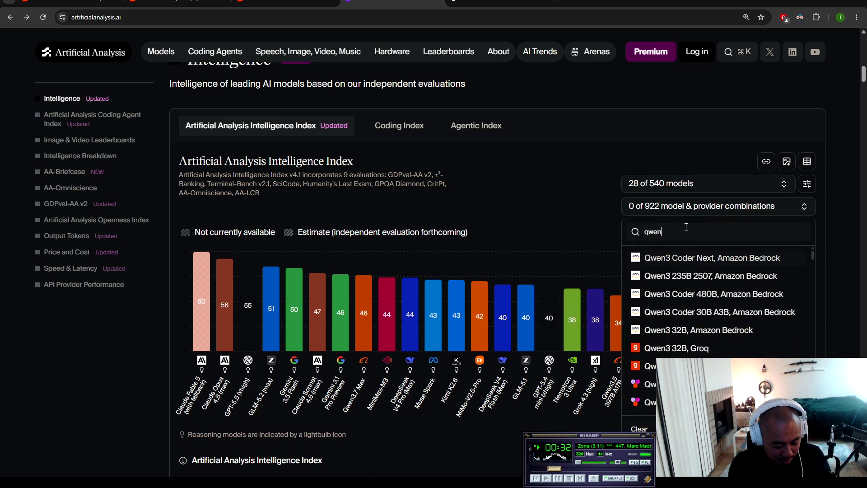
{"action": "type", "text": "3.6 36"}
{"action": "key", "text": "BackSpace"}
{"action": "type", "text": "5"}
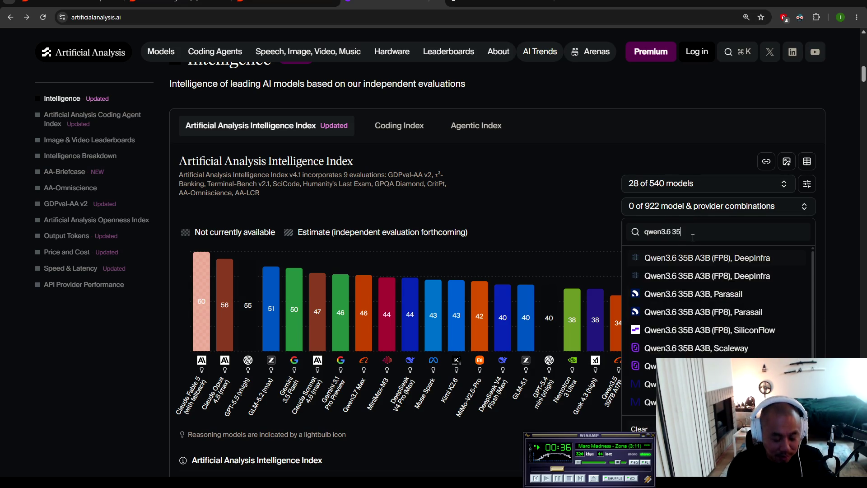
{"action": "scroll", "coordinate": [759, 299], "scroll_direction": "down", "scroll_amount": 2}
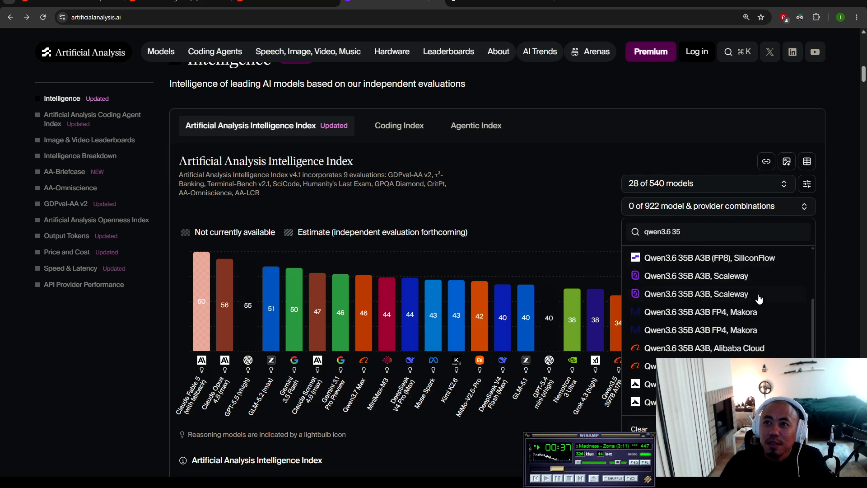
{"action": "left_click", "coordinate": [738, 350]}
{"action": "left_click", "coordinate": [853, 262]}
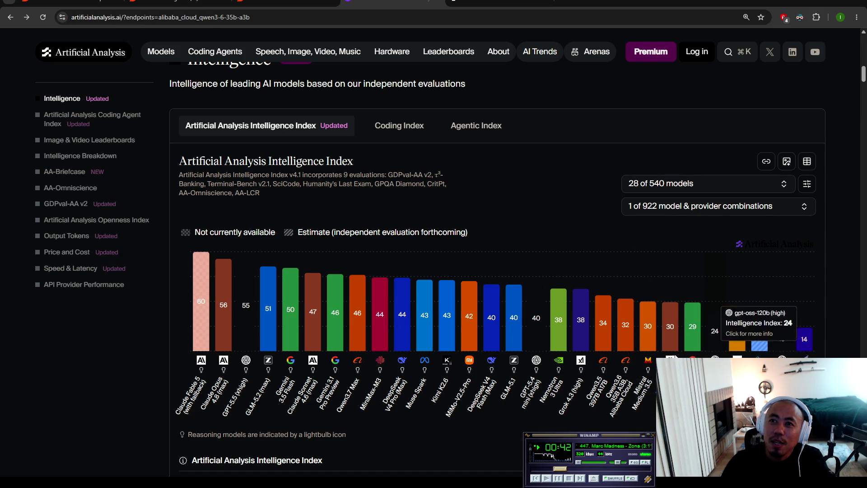
{"action": "mouse_move", "coordinate": [623, 327]}
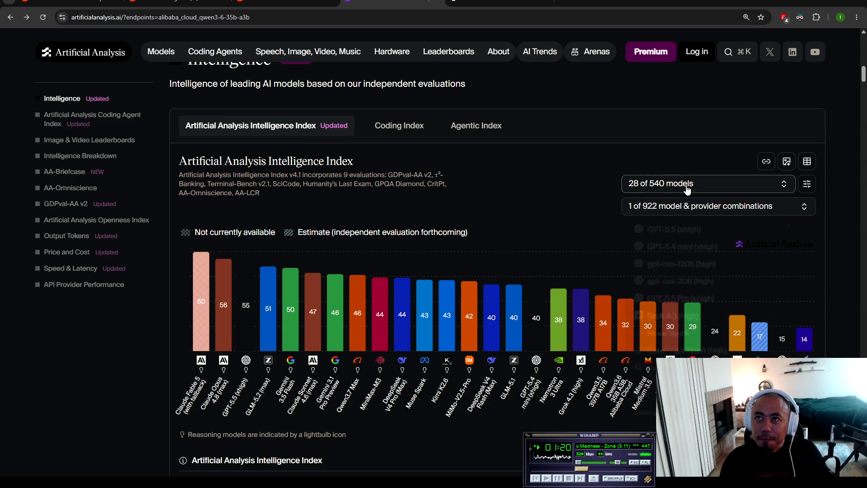
Step: Search the models list for 'sonnet' and add Claude 4.5 Sonnet (Reasoning) to the chart
{"action": "left_click", "coordinate": [673, 184]}
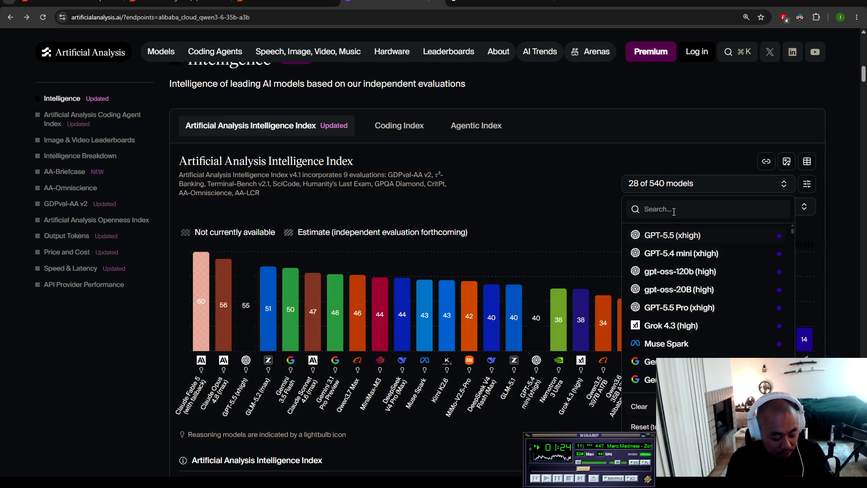
{"action": "type", "text": "sonnet"}
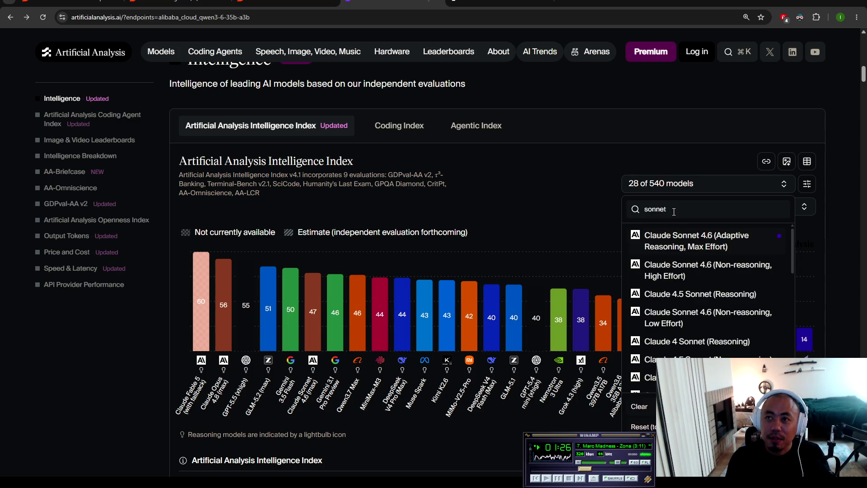
{"action": "type", "text": " 4.5"}
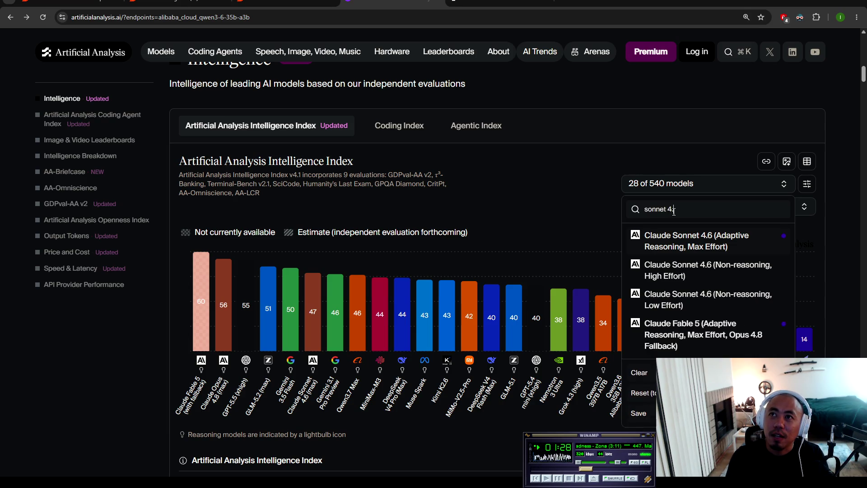
{"action": "key", "text": "BackSpace"}
{"action": "key", "text": "BackSpace"}
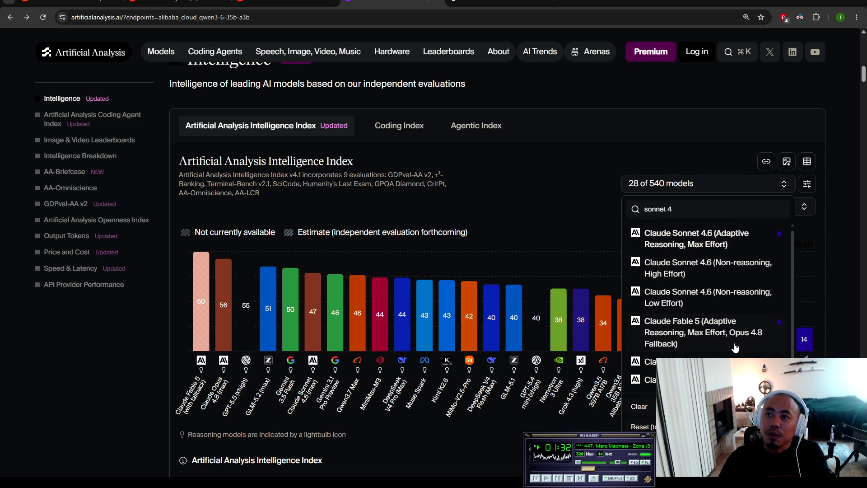
{"action": "scroll", "coordinate": [733, 343], "scroll_direction": "up", "scroll_amount": 3}
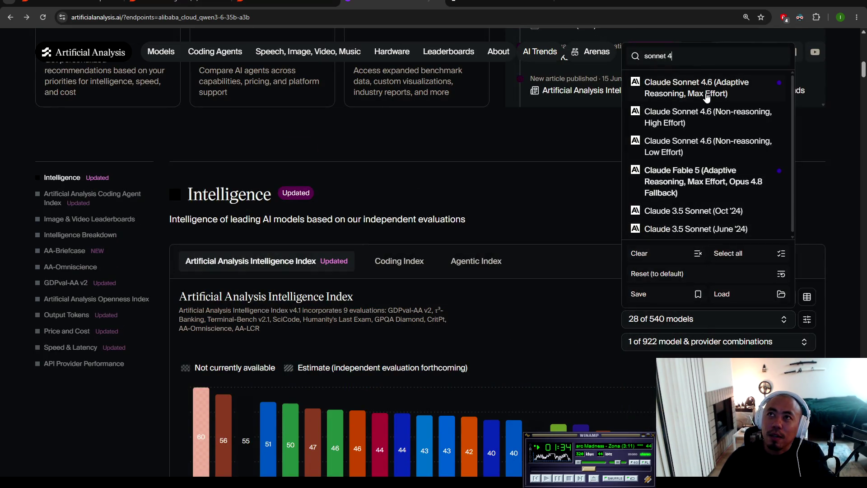
{"action": "key", "text": "BackSpace"}
{"action": "key", "text": "BackSpace"}
{"action": "key", "text": "BackSpace"}
{"action": "key", "text": "BackSpace"}
{"action": "key", "text": "BackSpace"}
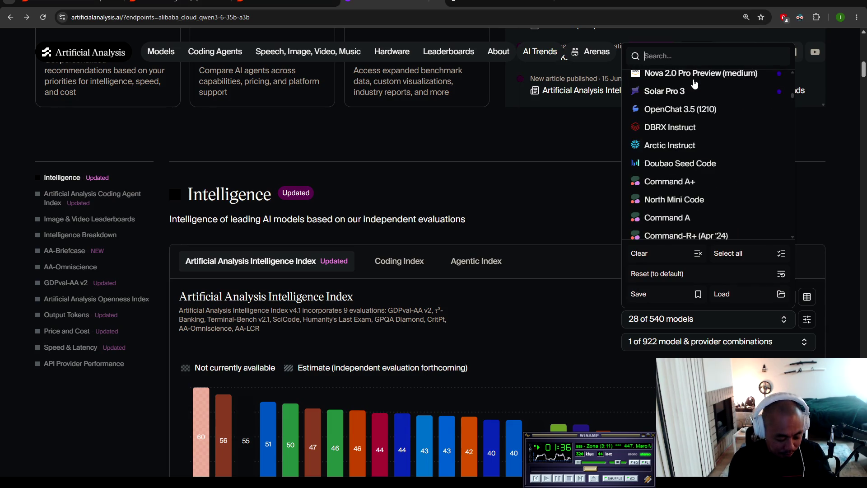
{"action": "type", "text": "sonnet"}
{"action": "scroll", "coordinate": [695, 84], "scroll_direction": "down", "scroll_amount": 5}
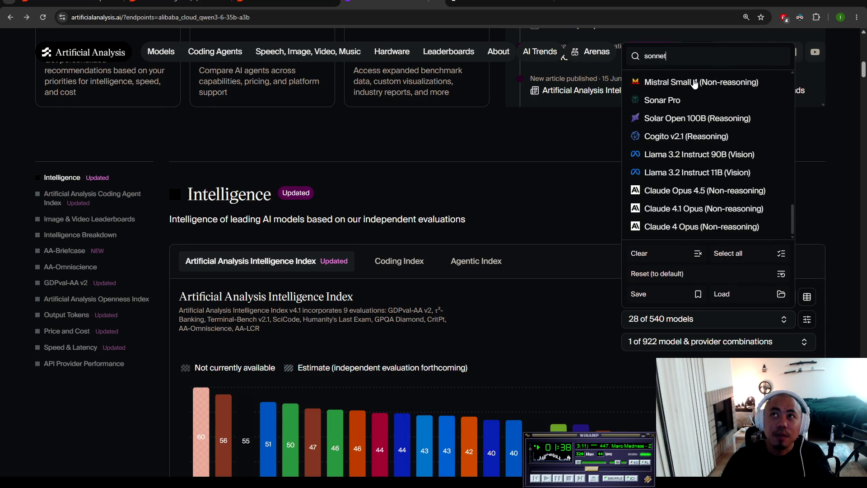
{"action": "scroll", "coordinate": [699, 185], "scroll_direction": "down", "scroll_amount": 5}
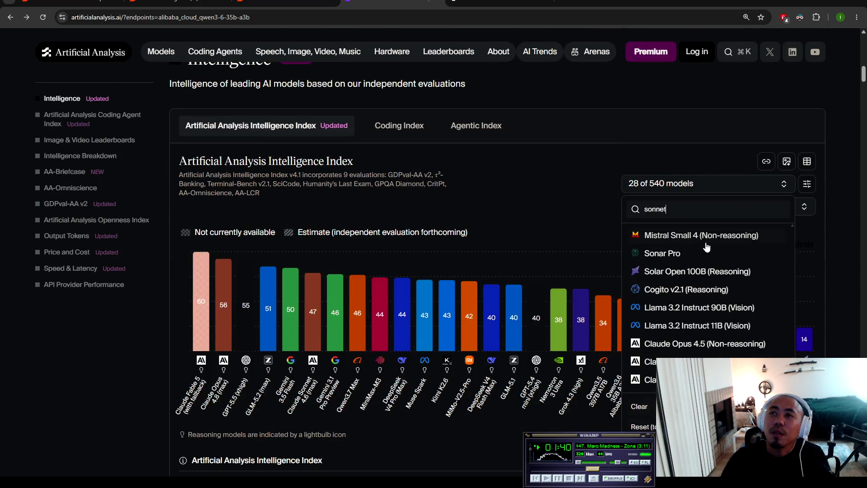
{"action": "scroll", "coordinate": [698, 254], "scroll_direction": "down", "scroll_amount": 1}
{"action": "scroll", "coordinate": [697, 222], "scroll_direction": "up", "scroll_amount": 10}
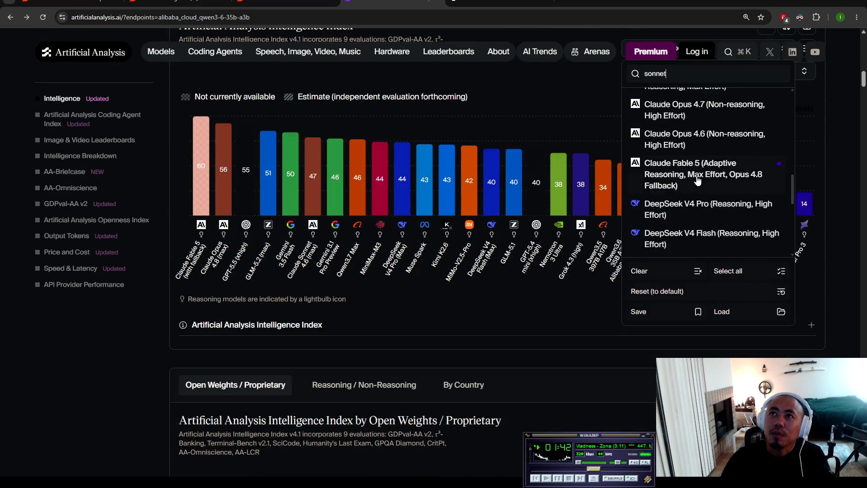
{"action": "scroll", "coordinate": [697, 220], "scroll_direction": "up", "scroll_amount": 3}
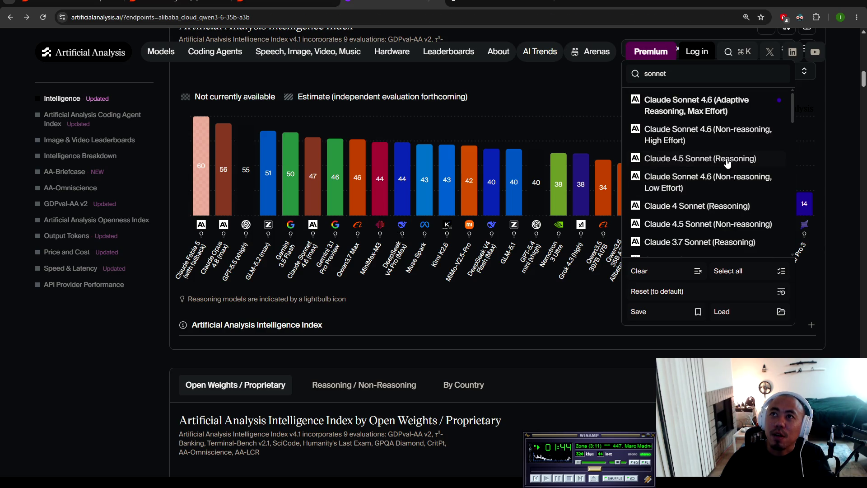
{"action": "left_click", "coordinate": [728, 162]}
Step: Search for 'opus 4.6' then 'opus 4.5' and add Claude Opus 4.5 (Reasoning)
{"action": "key", "text": "ctrl+a"}
{"action": "type", "text": "opus"}
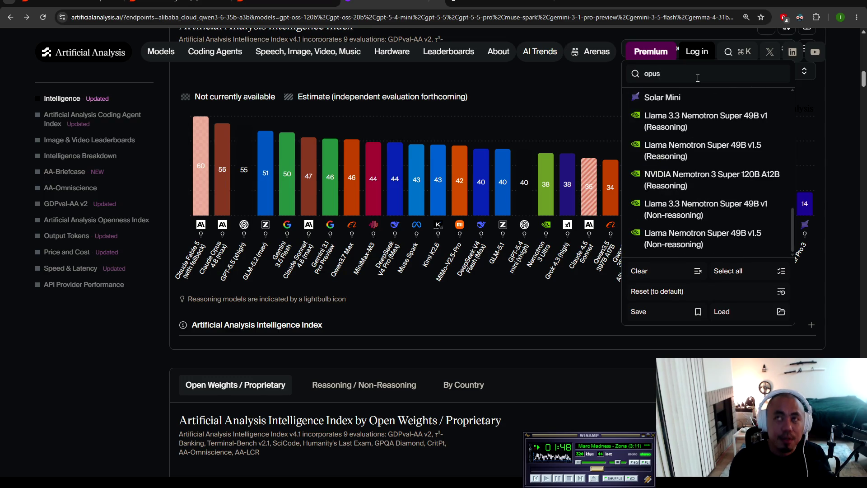
{"action": "type", "text": " 4"}
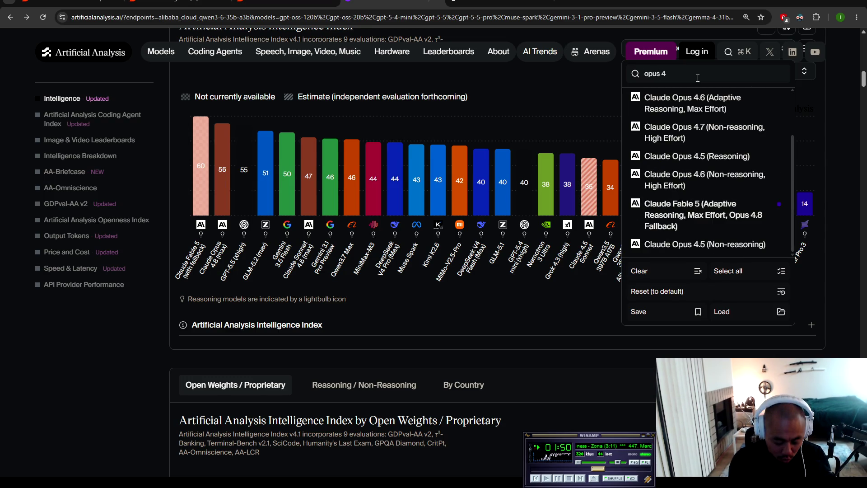
{"action": "type", "text": ".6"}
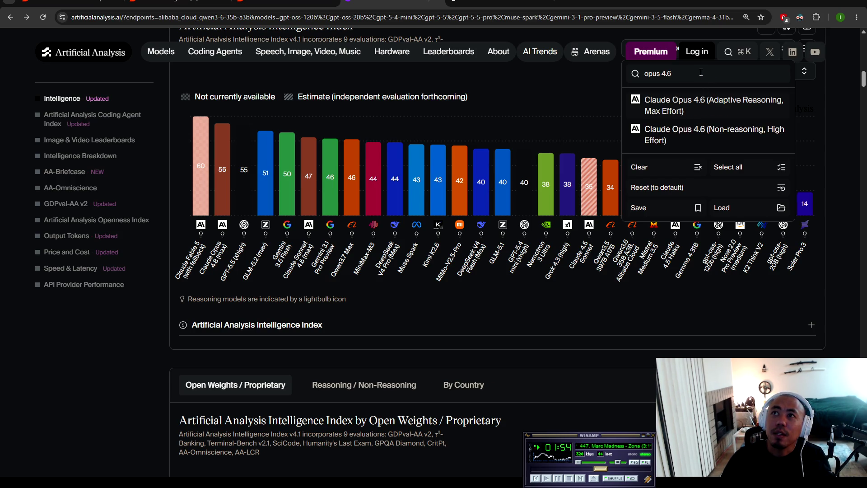
{"action": "key", "text": "BackSpace"}
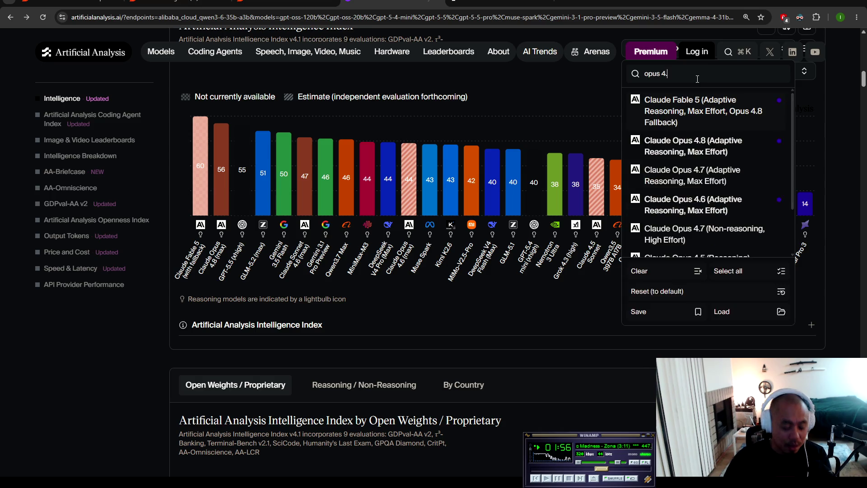
{"action": "type", "text": "5"}
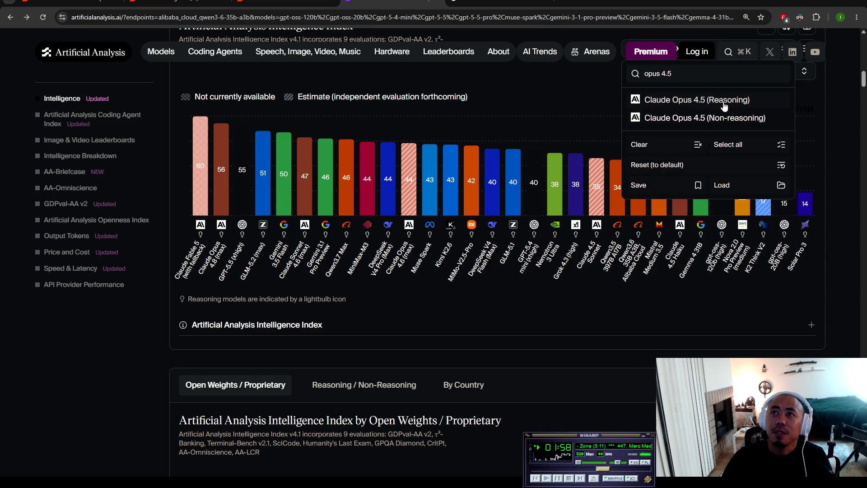
{"action": "left_click", "coordinate": [724, 106]}
{"action": "scroll", "coordinate": [865, 344], "scroll_direction": "down", "scroll_amount": 8}
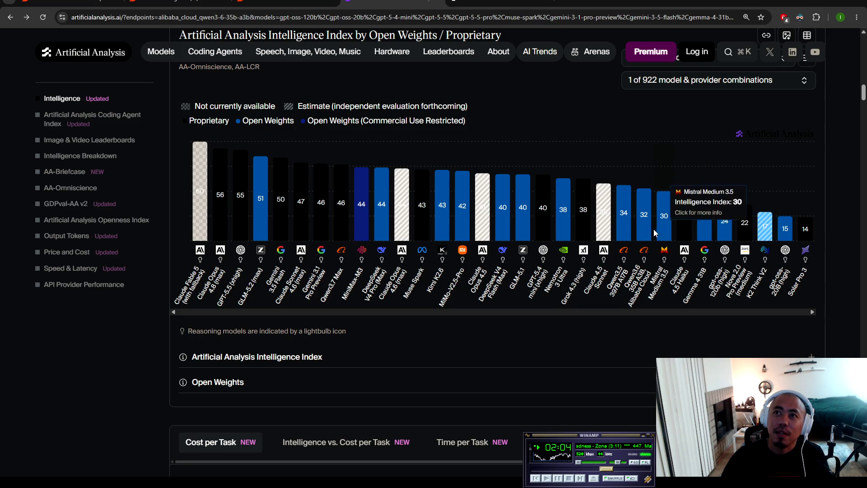
Step: Read the Qwen3.6 and Claude 4.5 Sonnet (35) scores on the Open Weights / Proprietary chart
{"action": "mouse_move", "coordinate": [644, 222]}
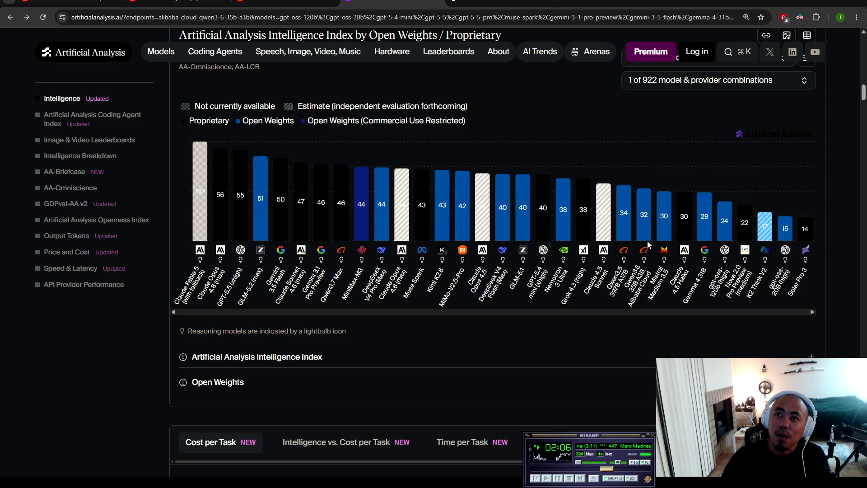
{"action": "mouse_move", "coordinate": [604, 214]}
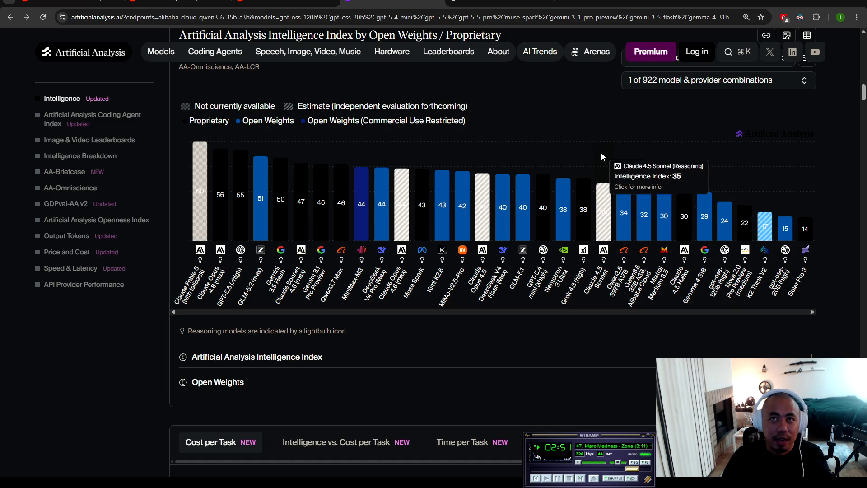
{"action": "scroll", "coordinate": [481, 94], "scroll_direction": "up", "scroll_amount": 1}
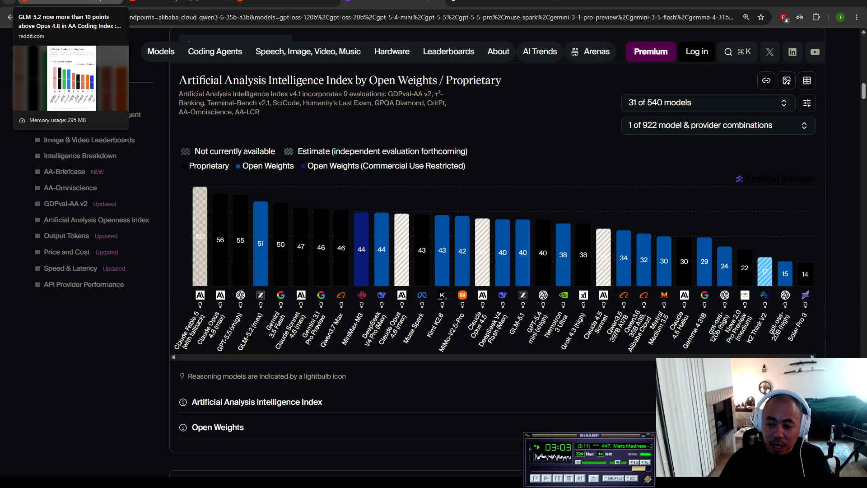
Step: Close the enlarged Coding Index chart on the Reddit GLM-5.2 post
{"action": "left_click", "coordinate": [73, 2]}
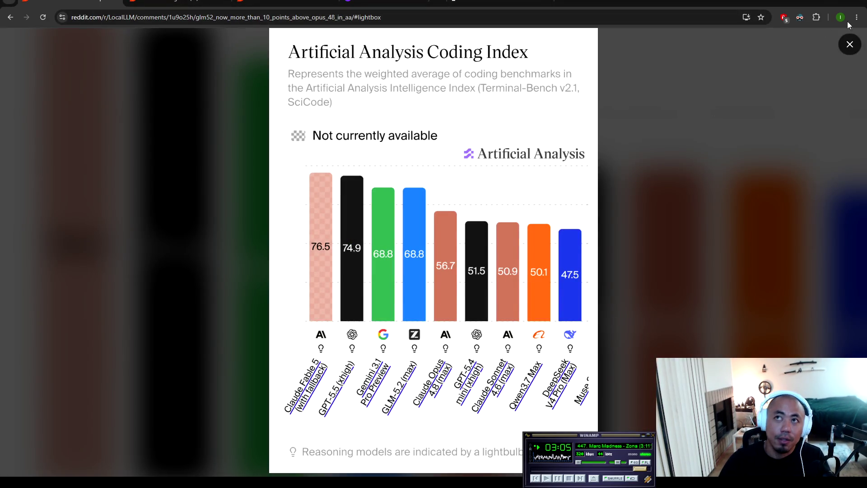
{"action": "left_click", "coordinate": [847, 43]}
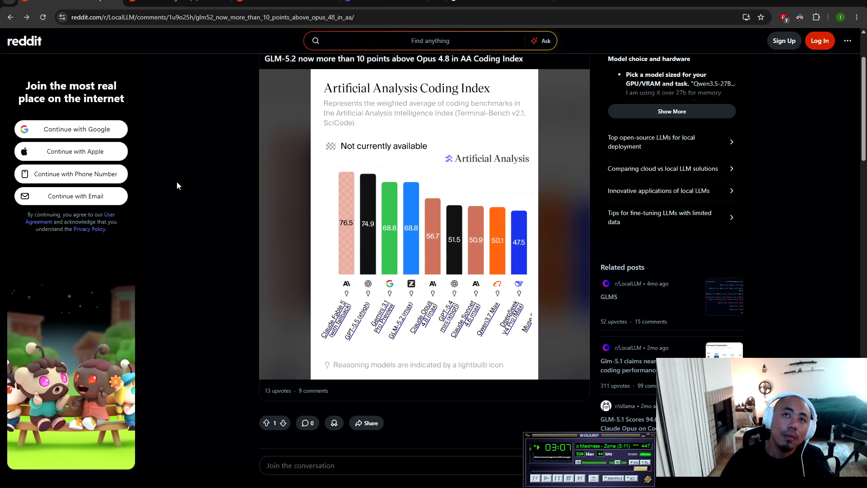
{"action": "scroll", "coordinate": [177, 181], "scroll_direction": "up", "scroll_amount": 2}
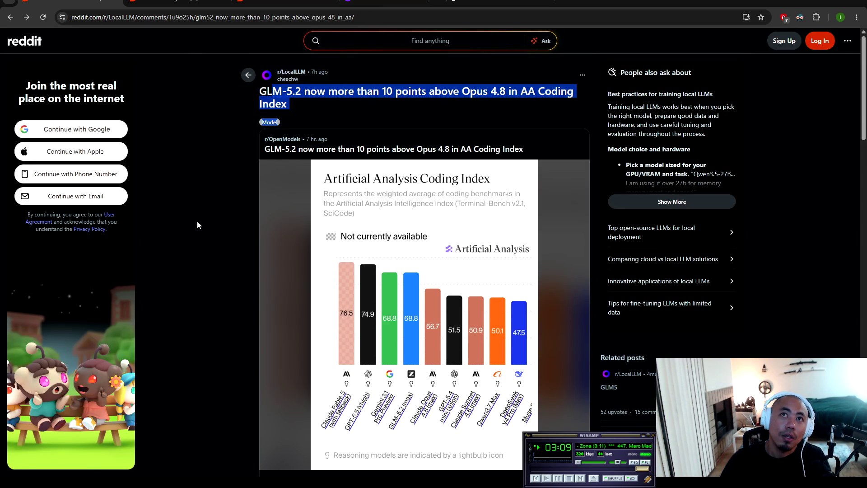
{"action": "scroll", "coordinate": [197, 220], "scroll_direction": "down", "scroll_amount": 5}
{"action": "scroll", "coordinate": [275, 226], "scroll_direction": "up", "scroll_amount": 5}
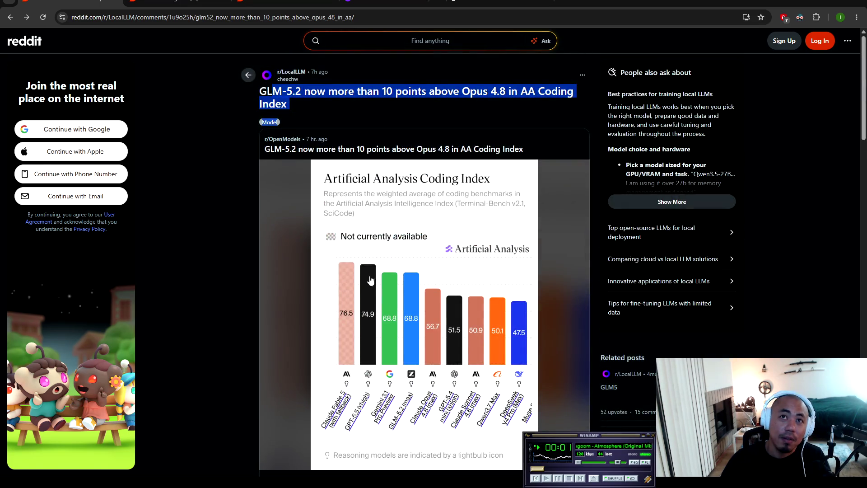
Step: Go back to the r/LocalLLM feed, scroll it, then return to Artificial Analysis
{"action": "left_click", "coordinate": [10, 18]}
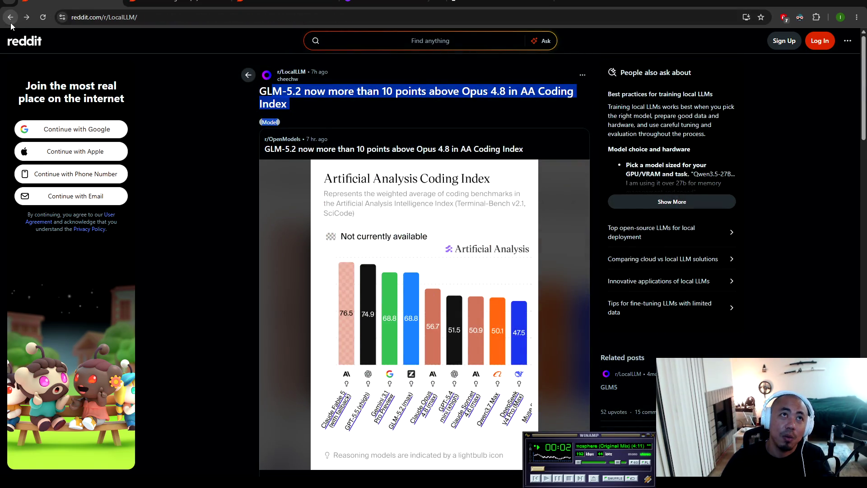
{"action": "scroll", "coordinate": [234, 217], "scroll_direction": "down", "scroll_amount": 8}
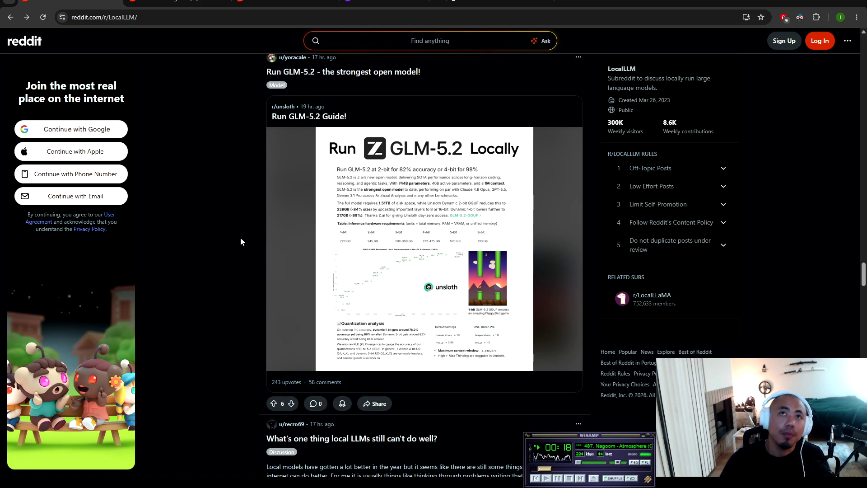
{"action": "left_click", "coordinate": [226, 2]}
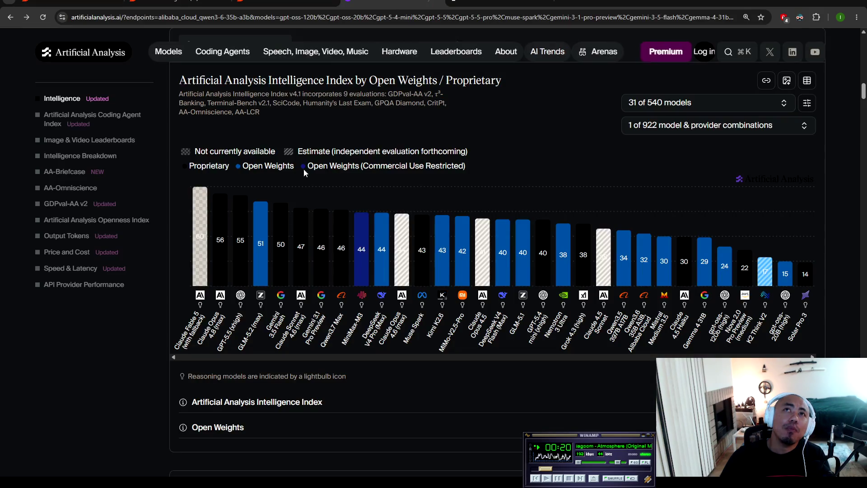
Step: Scroll the Artificial Analysis page and bring up the model and provider combinations list
{"action": "scroll", "coordinate": [304, 248], "scroll_direction": "down", "scroll_amount": 5}
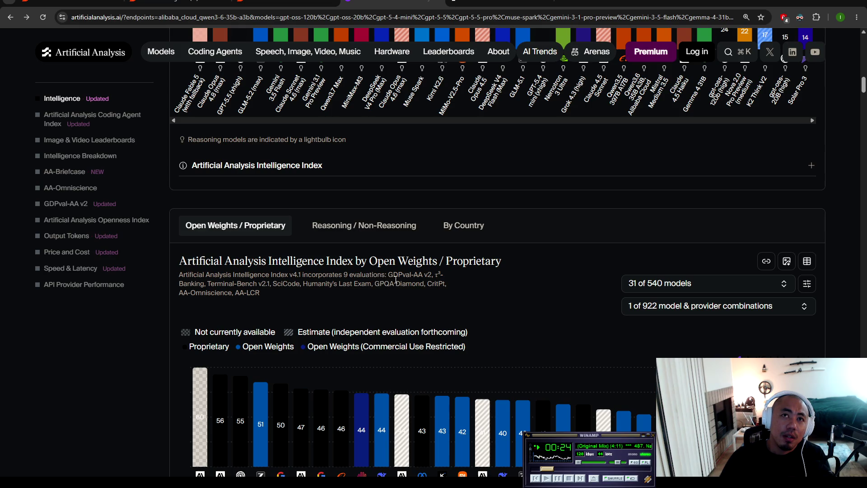
{"action": "scroll", "coordinate": [285, 314], "scroll_direction": "up", "scroll_amount": 8}
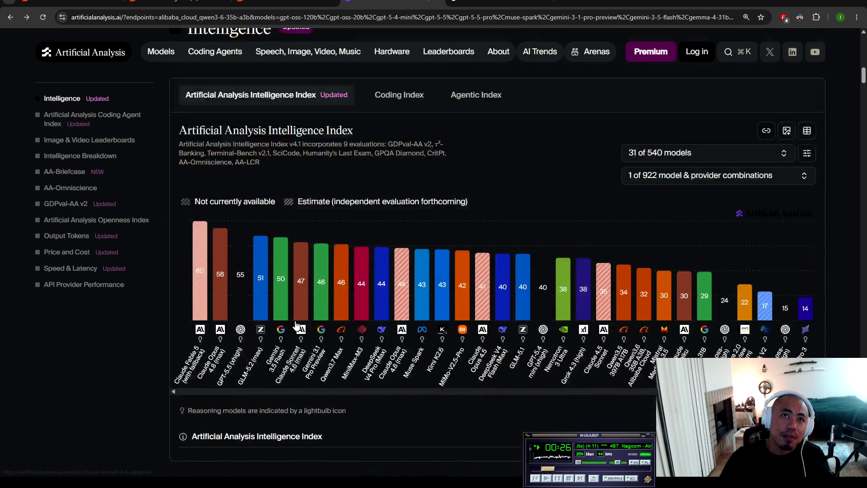
{"action": "scroll", "coordinate": [292, 322], "scroll_direction": "down", "scroll_amount": 4}
{"action": "scroll", "coordinate": [293, 321], "scroll_direction": "up", "scroll_amount": 4}
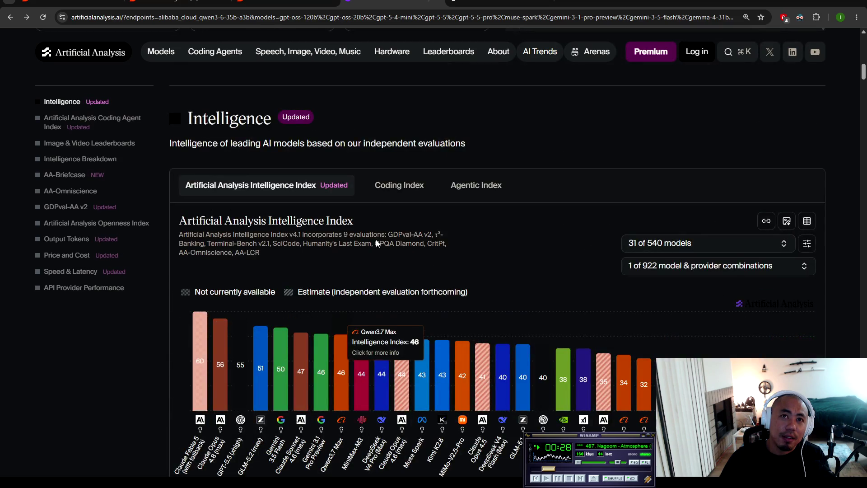
{"action": "left_click", "coordinate": [701, 272]}
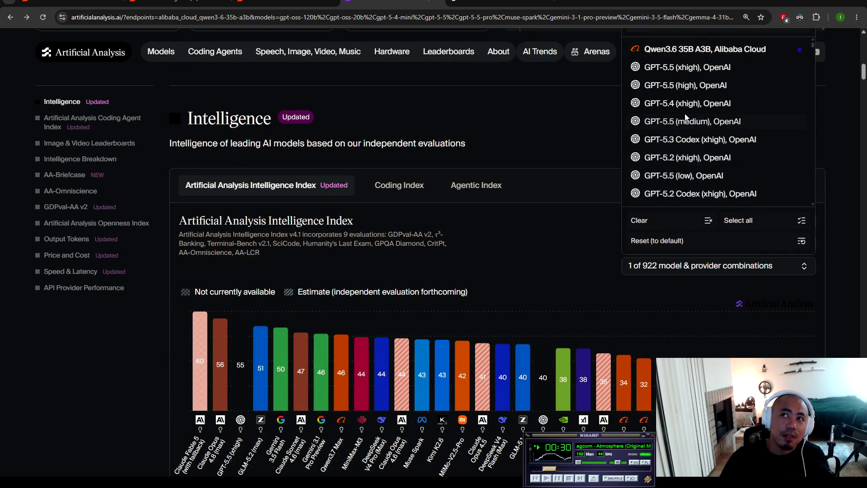
{"action": "scroll", "coordinate": [695, 118], "scroll_direction": "up", "scroll_amount": 1}
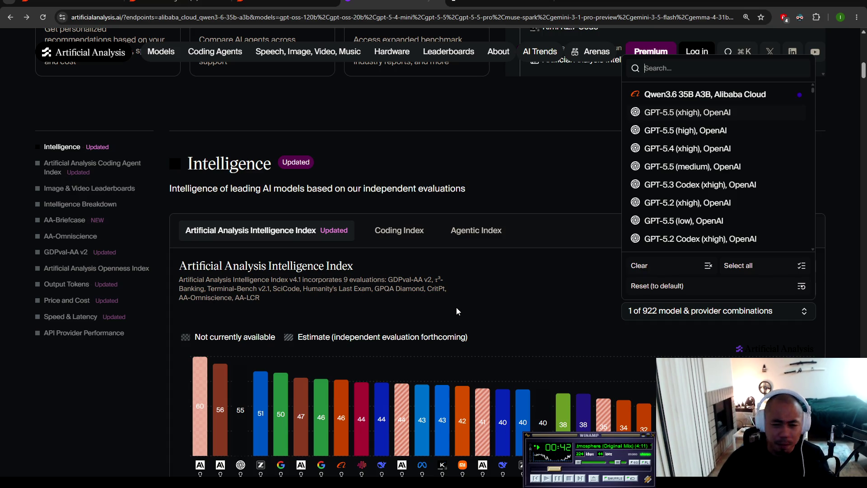
Step: Highlight the Intelligence Index v4.1 description to read its nine evaluations, then clear the selection
{"action": "left_click_drag", "start_coordinate": [261, 297], "coordinate": [182, 279]}
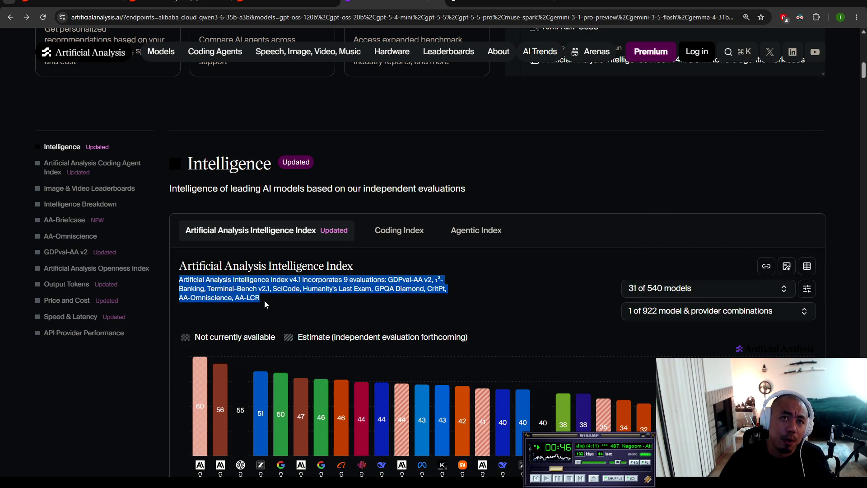
{"action": "mouse_move", "coordinate": [264, 302]}
{"action": "left_mouse_down"}
{"action": "mouse_move", "coordinate": [186, 280]}
{"action": "mouse_move", "coordinate": [206, 281]}
{"action": "left_mouse_up"}
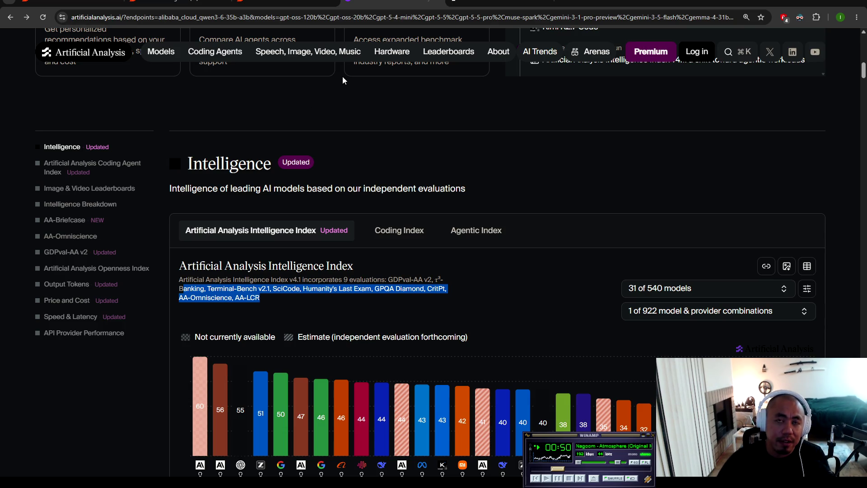
{"action": "left_click_drag", "start_coordinate": [268, 297], "coordinate": [180, 279]}
{"action": "left_click", "coordinate": [270, 288]}
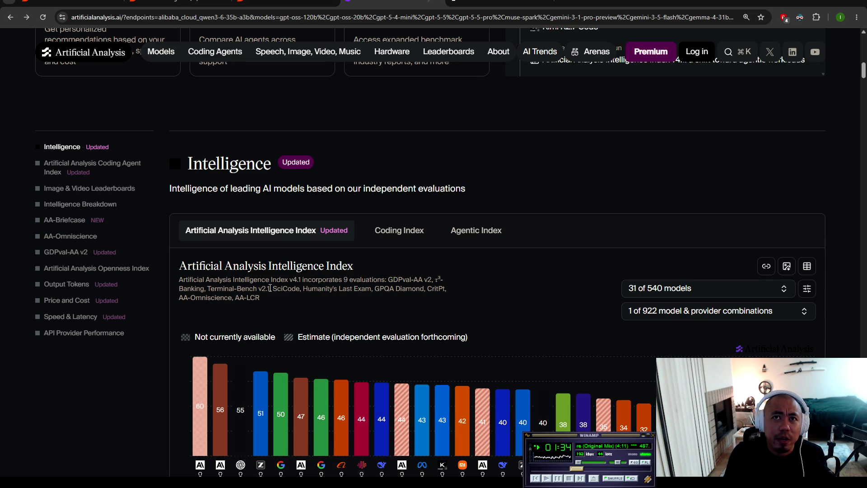
{"action": "left_click", "coordinate": [108, 6]}
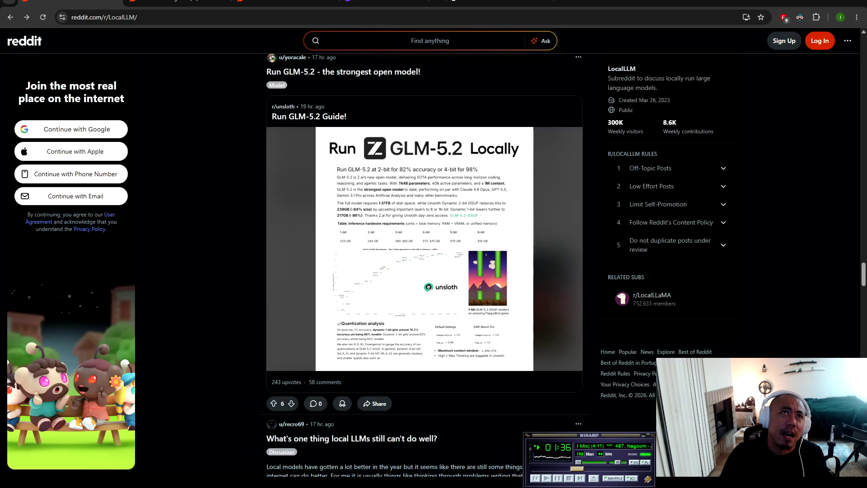
Step: Flip from r/LocalLLM to r/artificial and back, then return to the Artificial Analysis leaderboard
{"action": "left_click", "coordinate": [172, 6]}
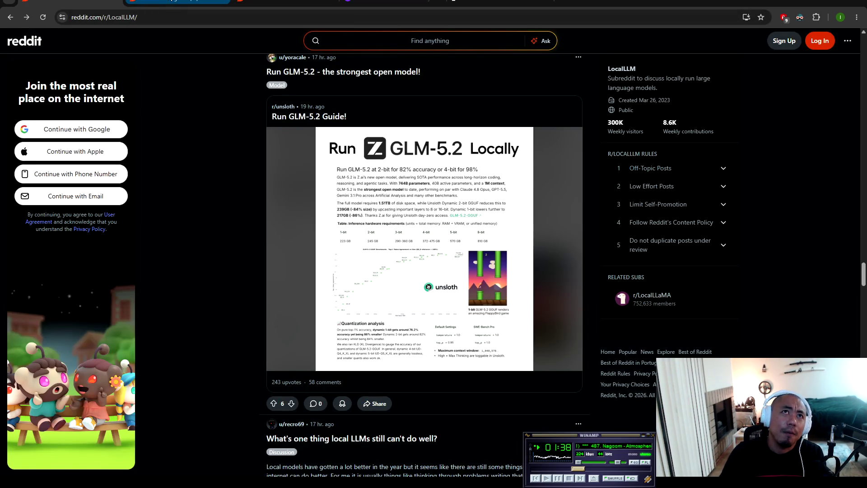
{"action": "left_click", "coordinate": [119, 7]}
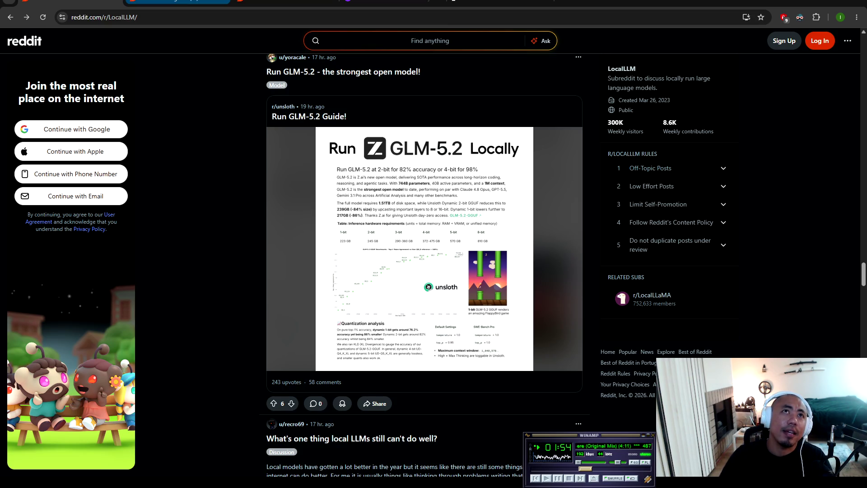
{"action": "left_click", "coordinate": [179, 2]}
{"action": "left_click", "coordinate": [389, 2]}
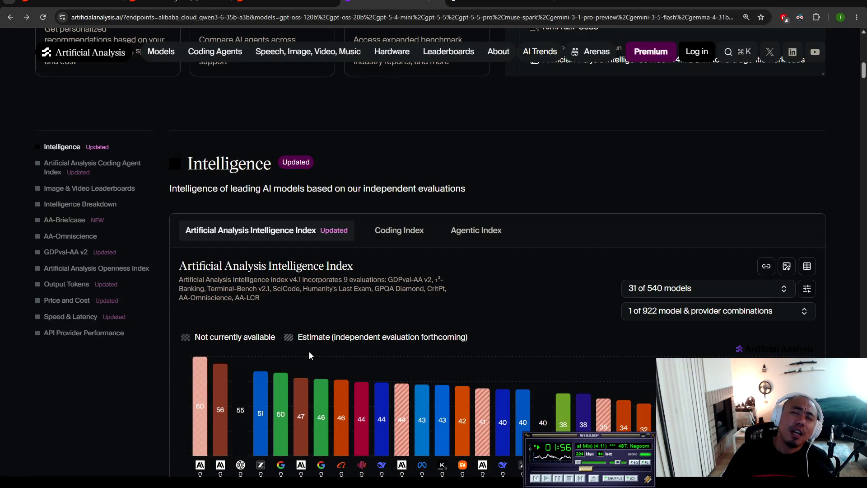
Step: Scroll to the chart labels to compare GLM-5.2's 51 with other models, then revisit r/LocalLLM
{"action": "scroll", "coordinate": [309, 352], "scroll_direction": "down", "scroll_amount": 2}
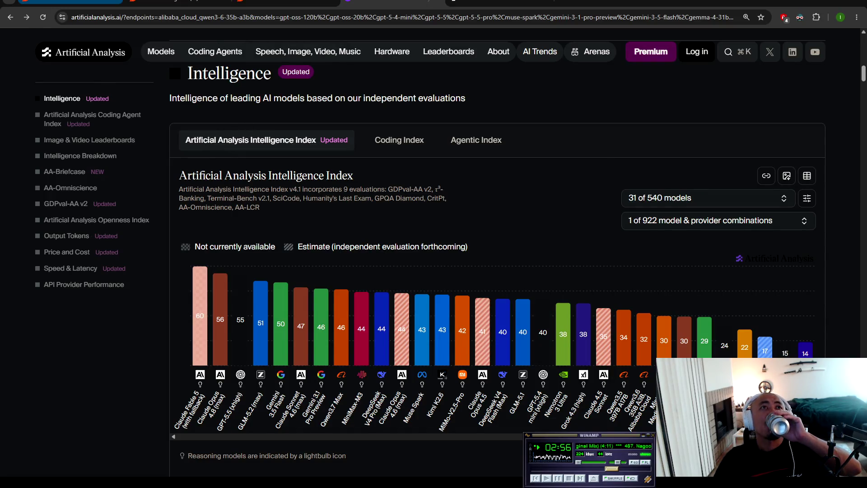
{"action": "left_click", "coordinate": [68, 3]}
{"action": "scroll", "coordinate": [207, 248], "scroll_direction": "down", "scroll_amount": 6}
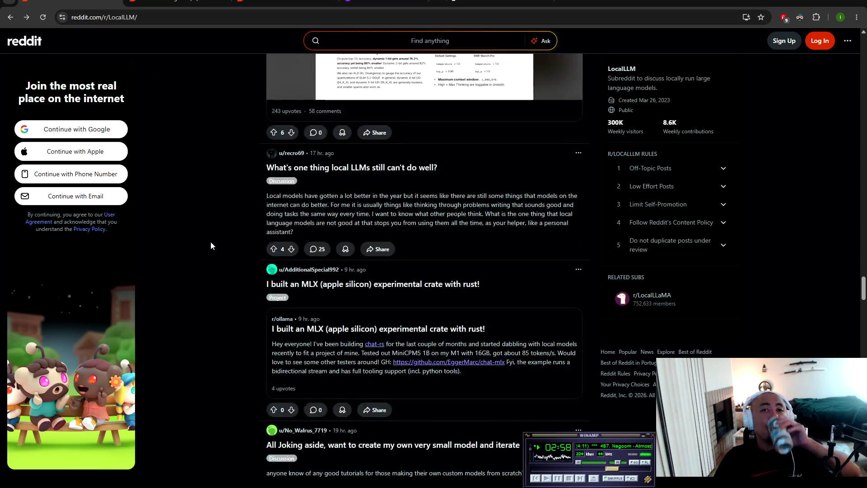
Step: Scroll further down the r/LocalLLM feed
{"action": "scroll", "coordinate": [212, 239], "scroll_direction": "down", "scroll_amount": 3}
{"action": "scroll", "coordinate": [212, 228], "scroll_direction": "down", "scroll_amount": 5}
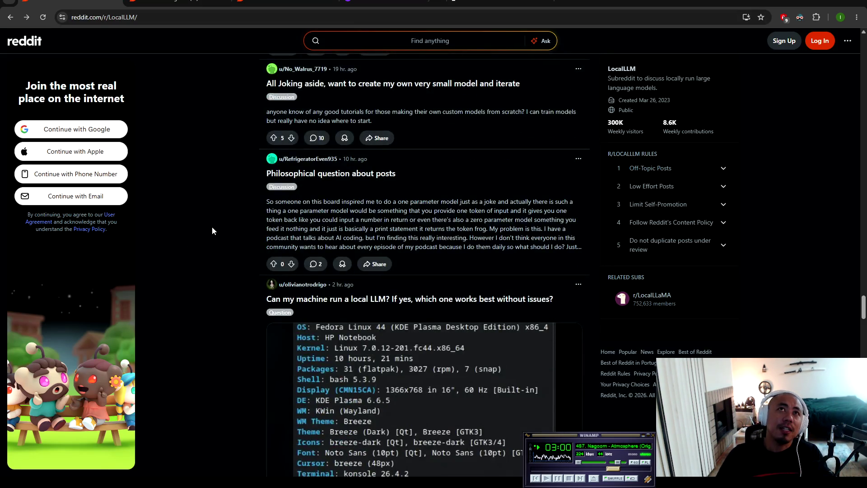
{"action": "scroll", "coordinate": [212, 227], "scroll_direction": "down", "scroll_amount": 3}
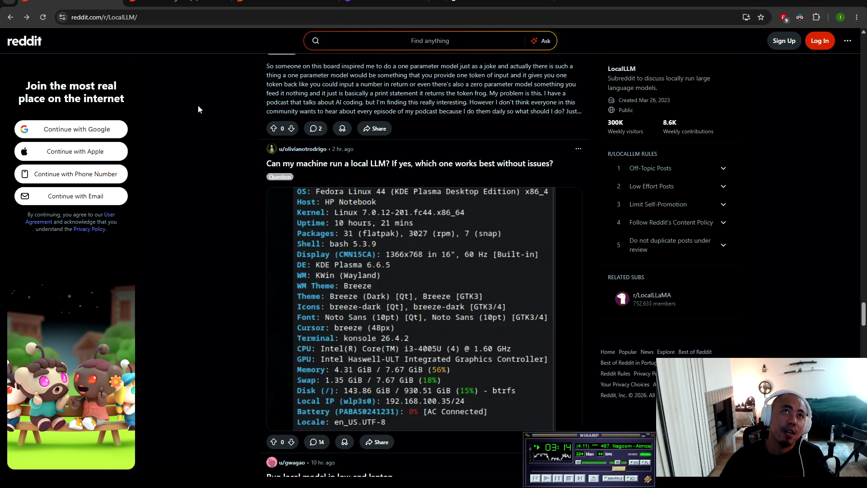
Step: Search Google for 'openrouter' in a new tab and open the OpenRouter site
{"action": "key", "text": "ctrl+t"}
{"action": "type", "text": "op"}
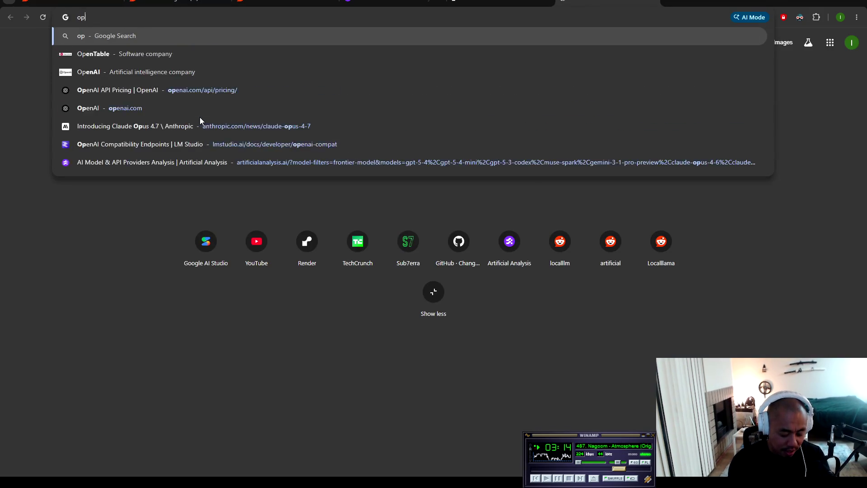
{"action": "type", "text": "enrouter"}
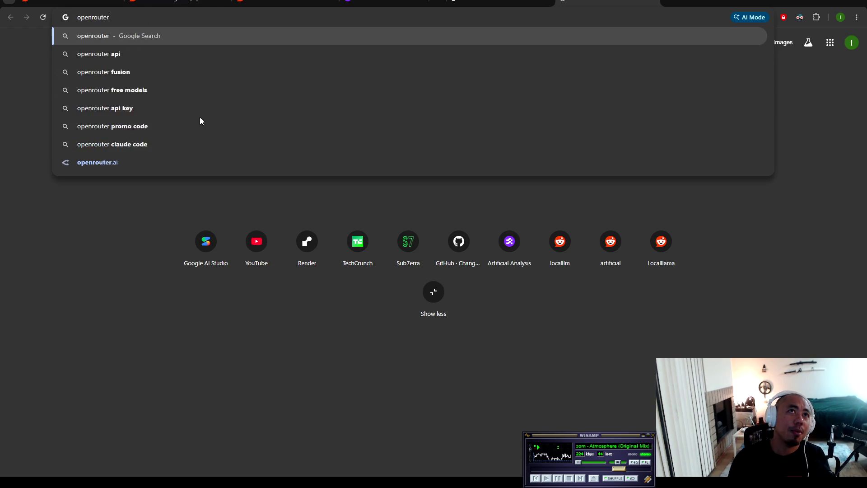
{"action": "key", "text": "Return"}
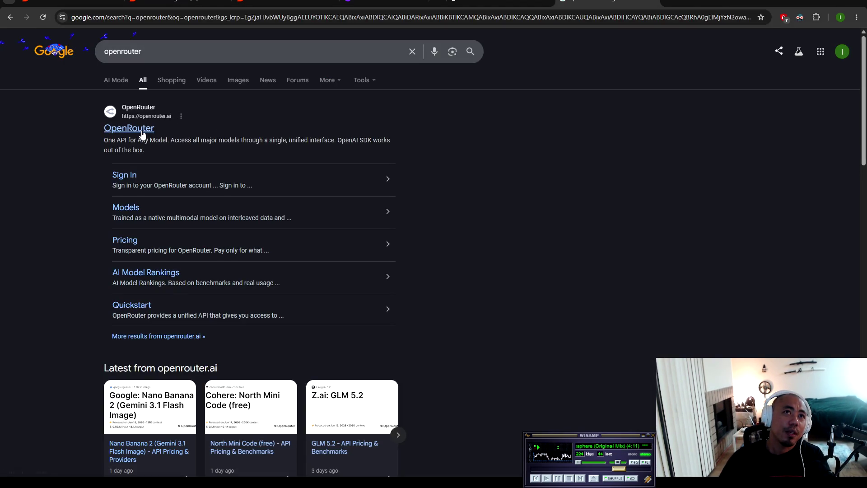
{"action": "left_click", "coordinate": [135, 129]}
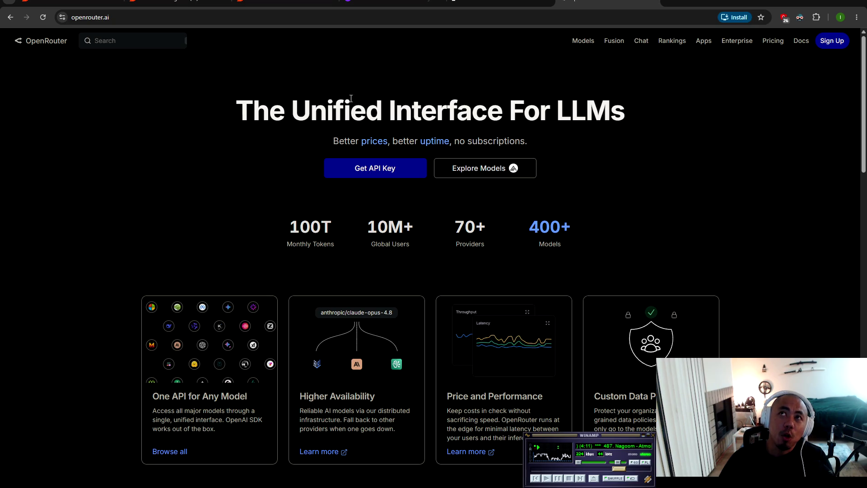
Step: Open OpenRouter's Models list and scroll through the newest entries, including Z.ai: GLM 5.2
{"action": "left_click", "coordinate": [584, 43]}
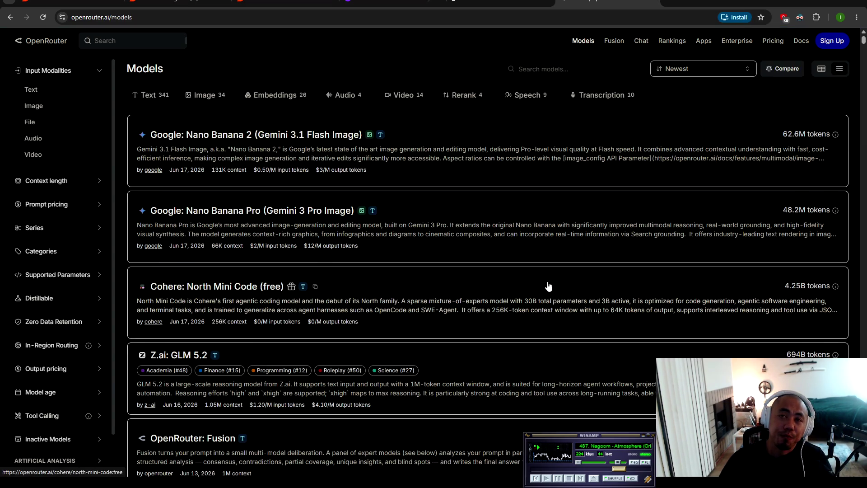
{"action": "scroll", "coordinate": [351, 277], "scroll_direction": "down", "scroll_amount": 15}
{"action": "scroll", "coordinate": [341, 285], "scroll_direction": "down", "scroll_amount": 7}
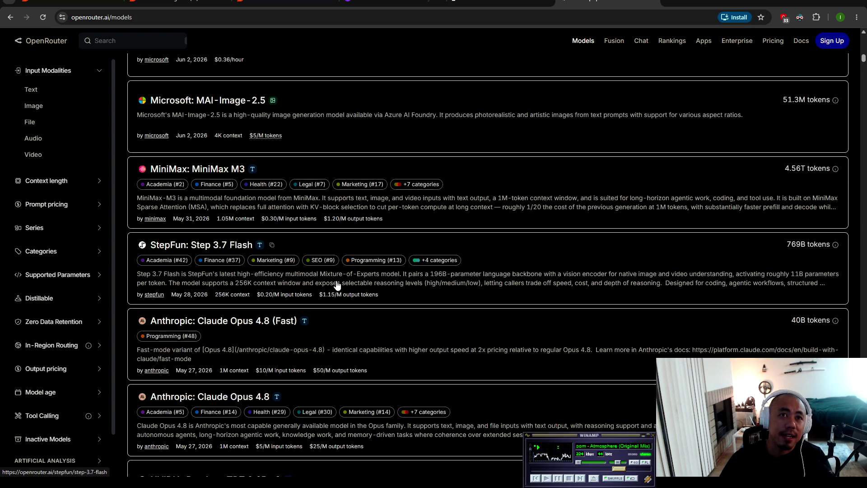
{"action": "scroll", "coordinate": [339, 284], "scroll_direction": "up", "scroll_amount": 19}
{"action": "scroll", "coordinate": [355, 273], "scroll_direction": "up", "scroll_amount": 10}
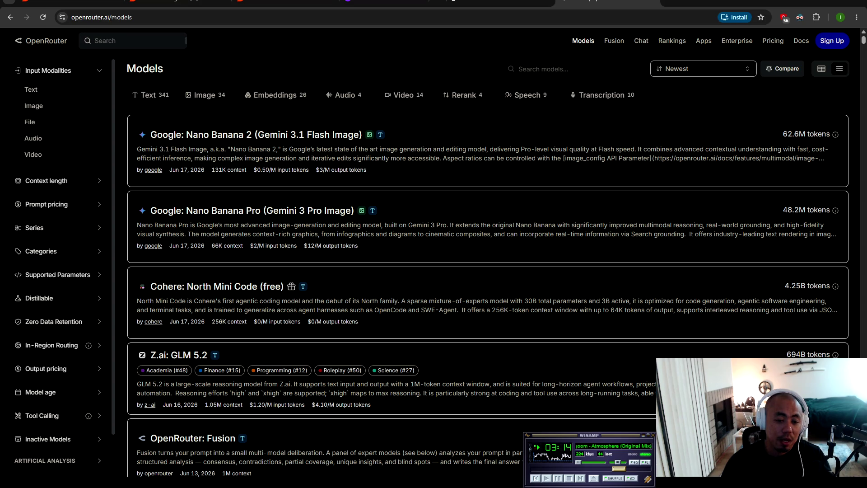
{"action": "key", "text": "alt+Tab"}
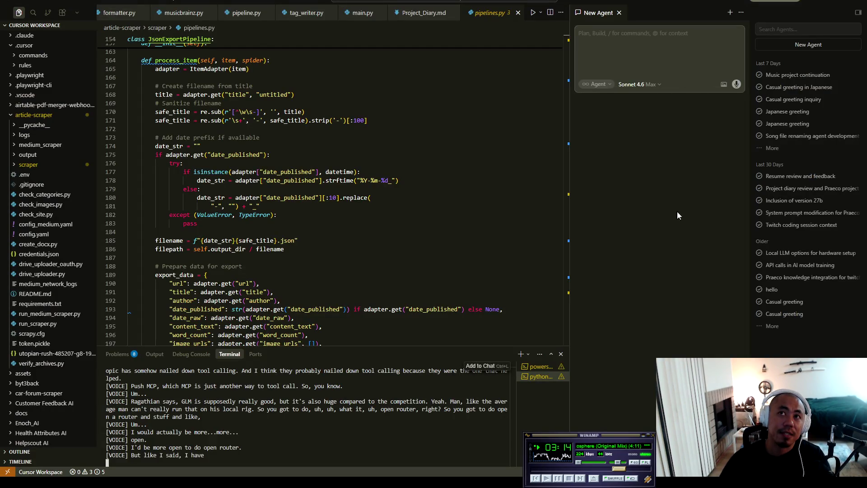
Step: Change the Cursor agent's model from Sonnet 4.6 Max to Fable 5 High, then recheck the list
{"action": "left_click", "coordinate": [630, 84]}
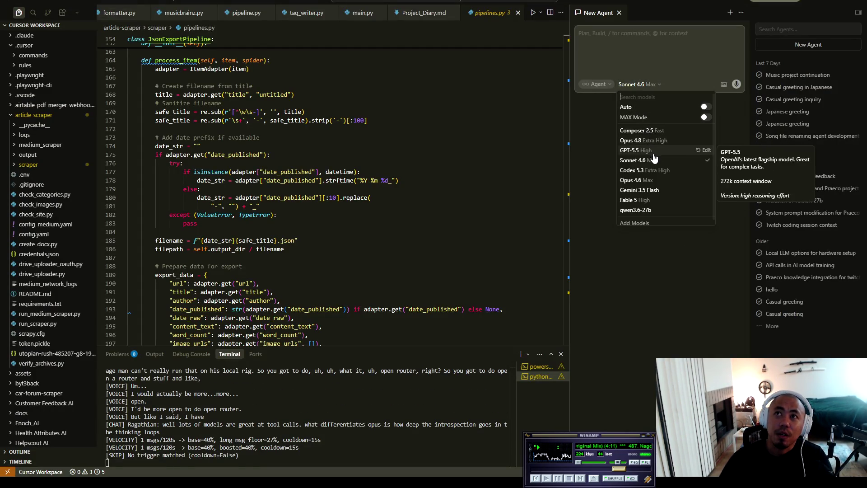
{"action": "left_click", "coordinate": [651, 200]}
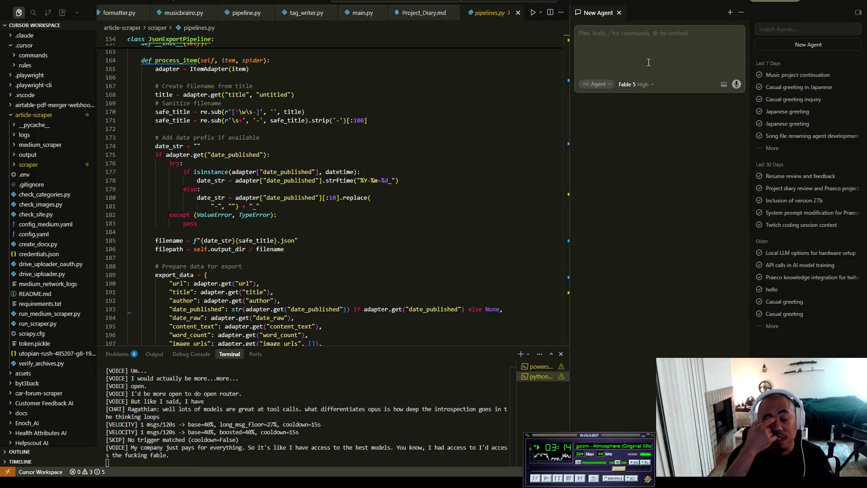
{"action": "left_click", "coordinate": [637, 85]}
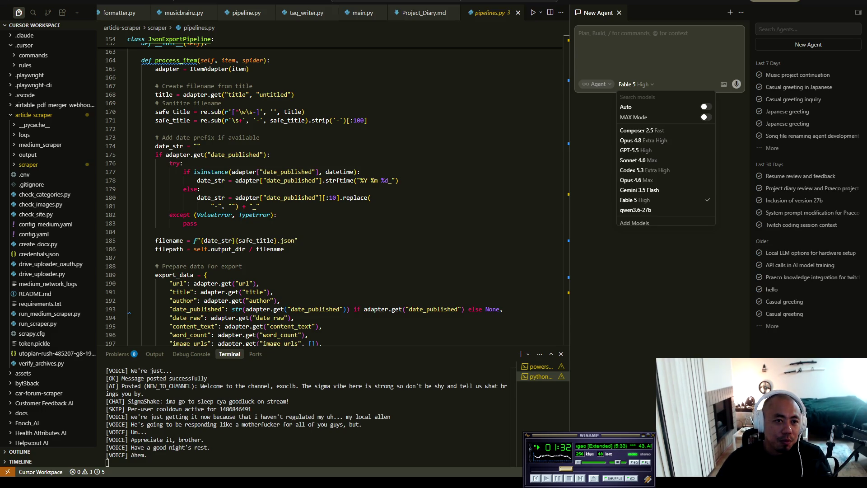
{"action": "left_click", "coordinate": [616, 38]}
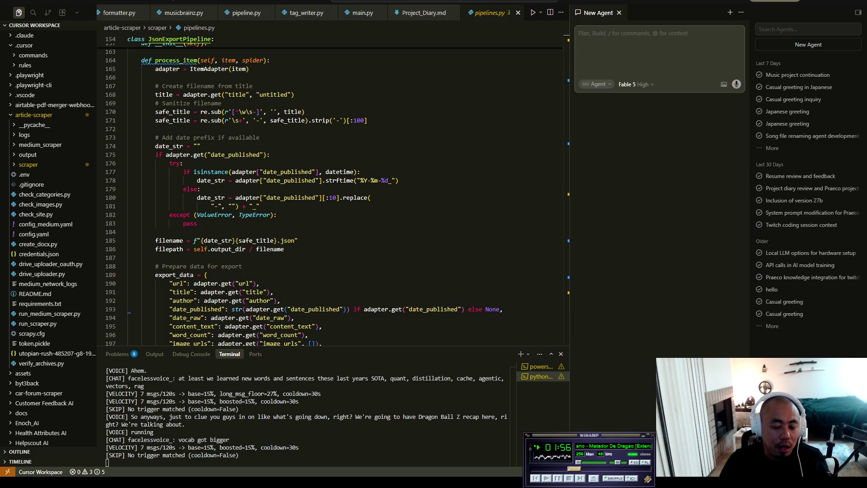
Step: Switch to the OpenRouter models page sorted by Newest, then to AMD Software's system overview
{"action": "key", "text": "alt+Tab"}
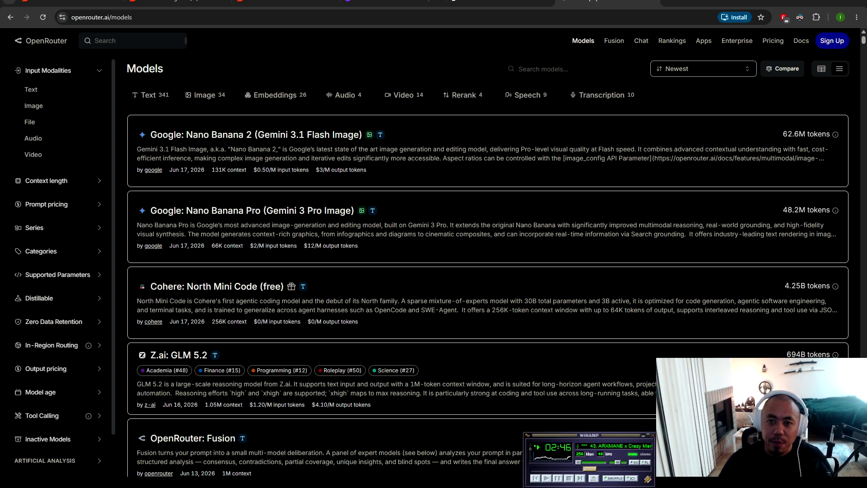
{"action": "key", "text": "alt+r"}
{"action": "left_click_drag", "start_coordinate": [460, 52], "coordinate": [424, 2]}
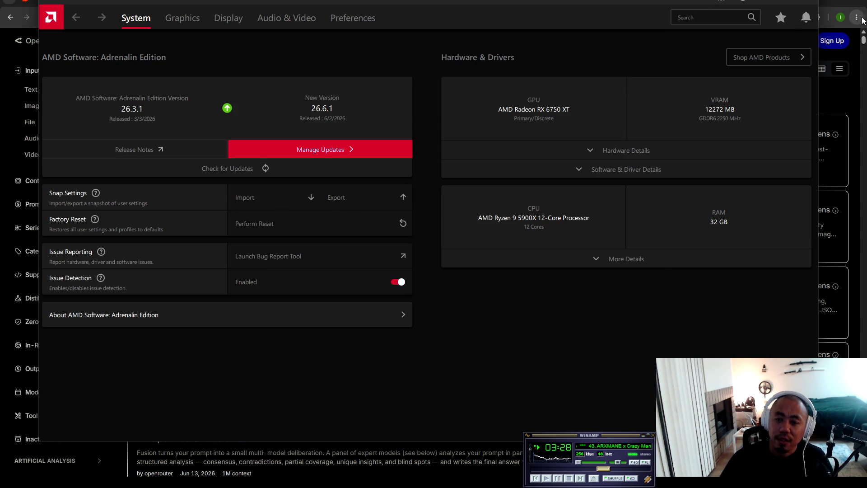
{"action": "left_click", "coordinate": [803, 4]}
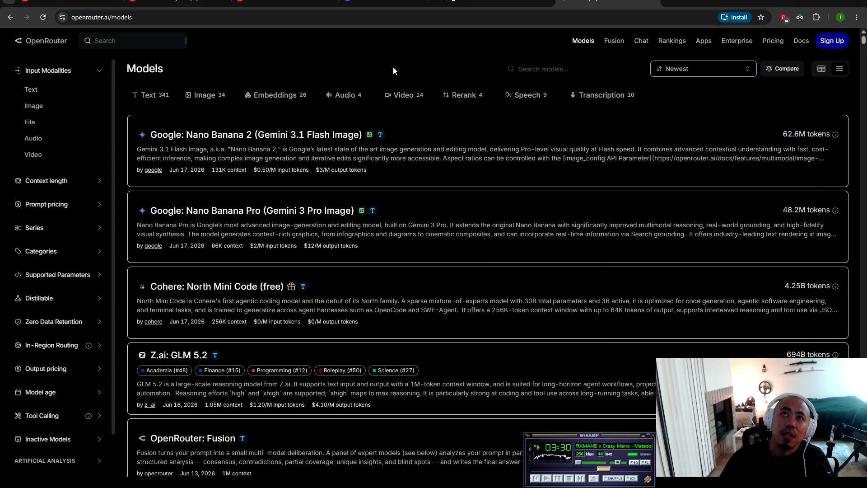
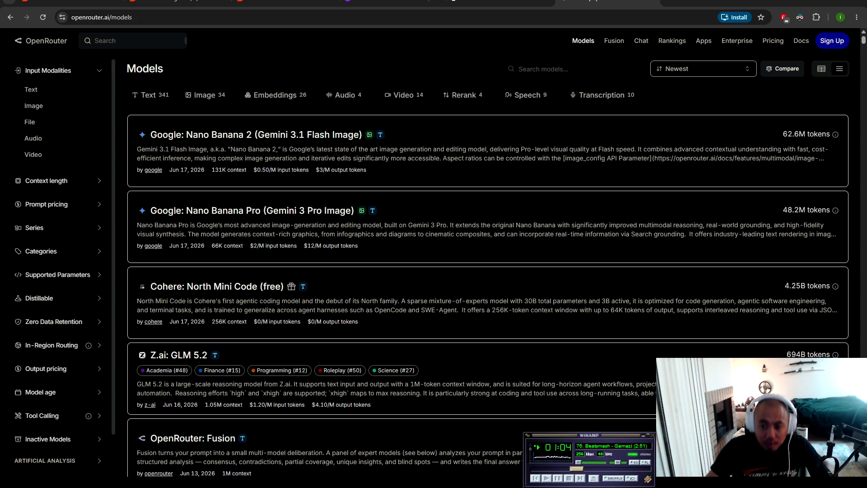
Step: Check the music player's volume, switch to the r/LocalLLM feed, and skip to another song
{"action": "left_click", "coordinate": [615, 440]}
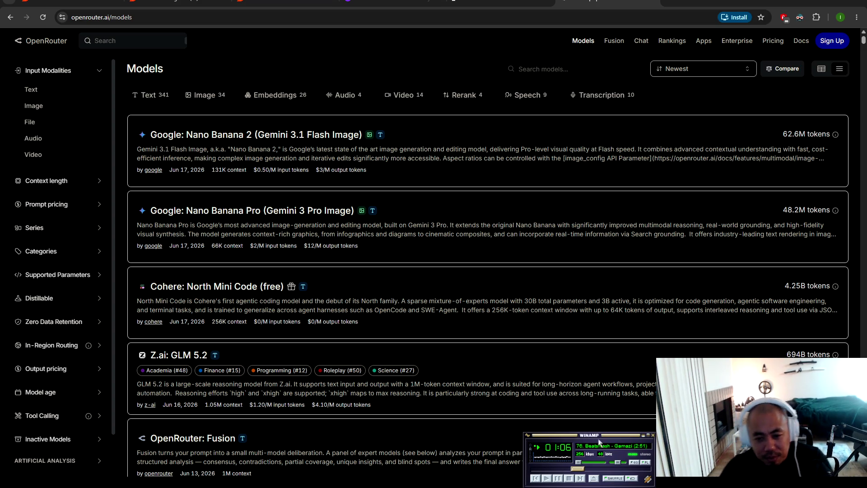
{"action": "scroll", "coordinate": [615, 441], "scroll_direction": "down", "scroll_amount": 5}
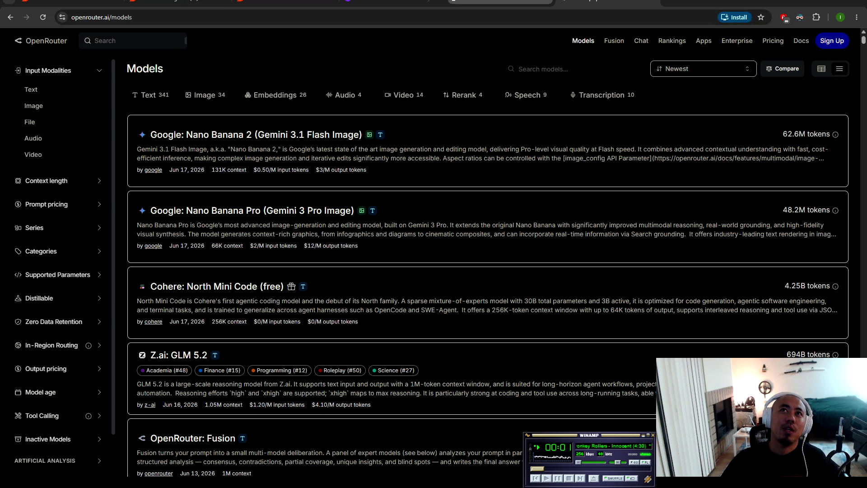
{"action": "left_click", "coordinate": [178, 1]}
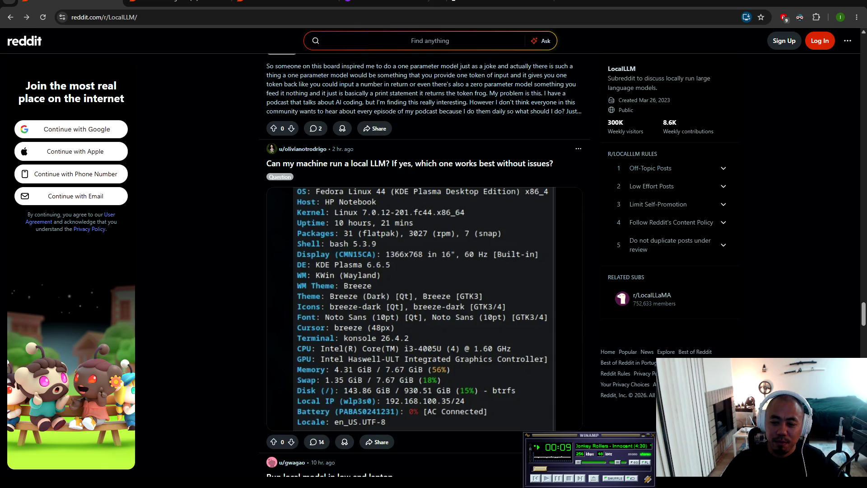
{"action": "left_click", "coordinate": [581, 478]}
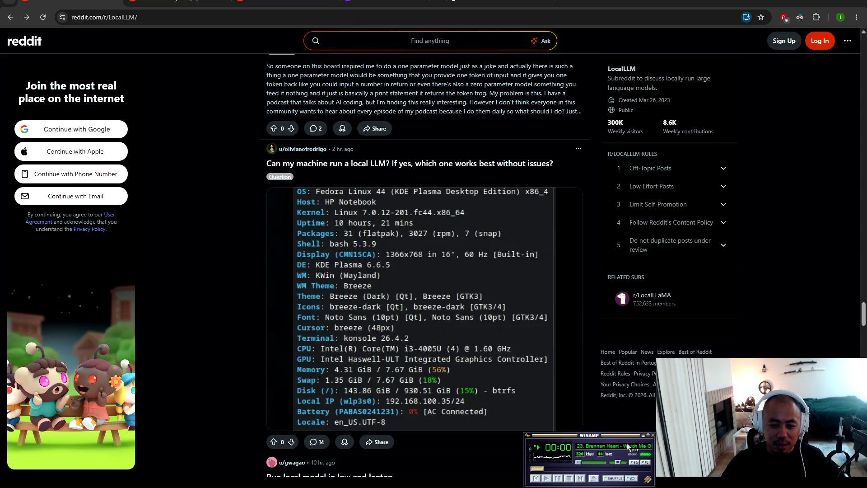
Step: Scroll the r/LocalLLM feed, then close it and scroll the r/artificial feed
{"action": "scroll", "coordinate": [220, 195], "scroll_direction": "down", "scroll_amount": 10}
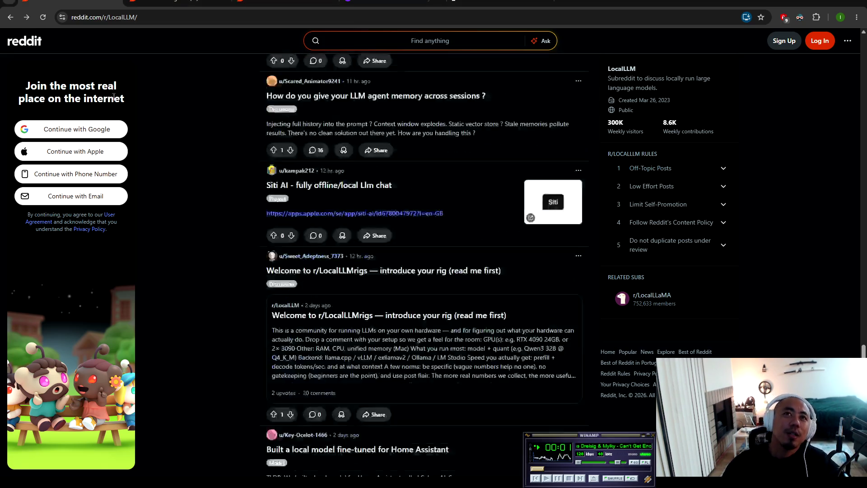
{"action": "key", "text": "ctrl+w"}
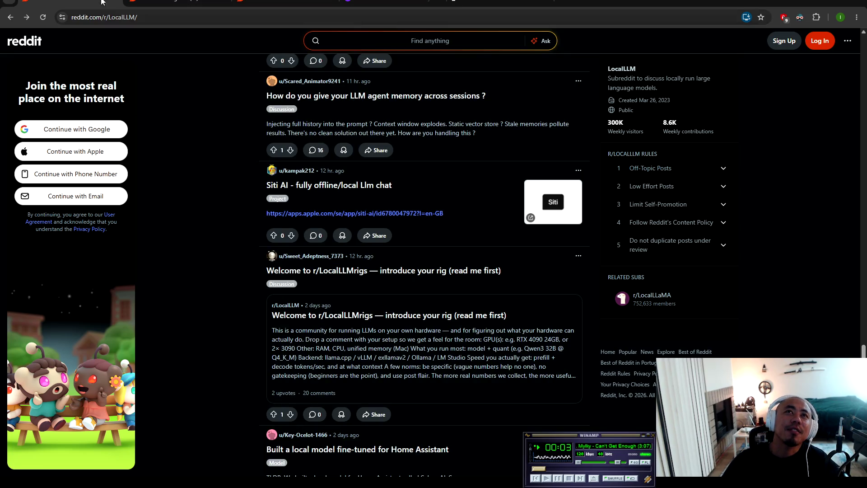
{"action": "scroll", "coordinate": [217, 201], "scroll_direction": "down", "scroll_amount": 15}
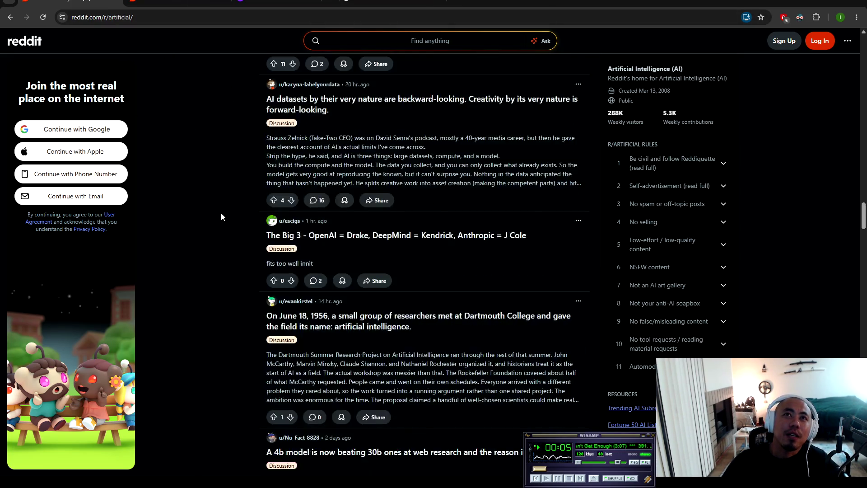
Step: Scroll r/artificial and open the Bernie Sanders $1000-a-year post in a new tab
{"action": "scroll", "coordinate": [271, 261], "scroll_direction": "up", "scroll_amount": 20}
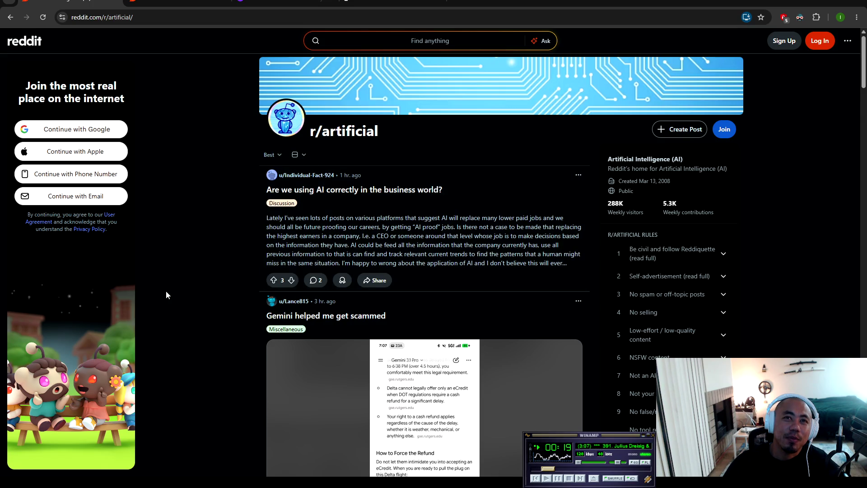
{"action": "scroll", "coordinate": [165, 293], "scroll_direction": "down", "scroll_amount": 5}
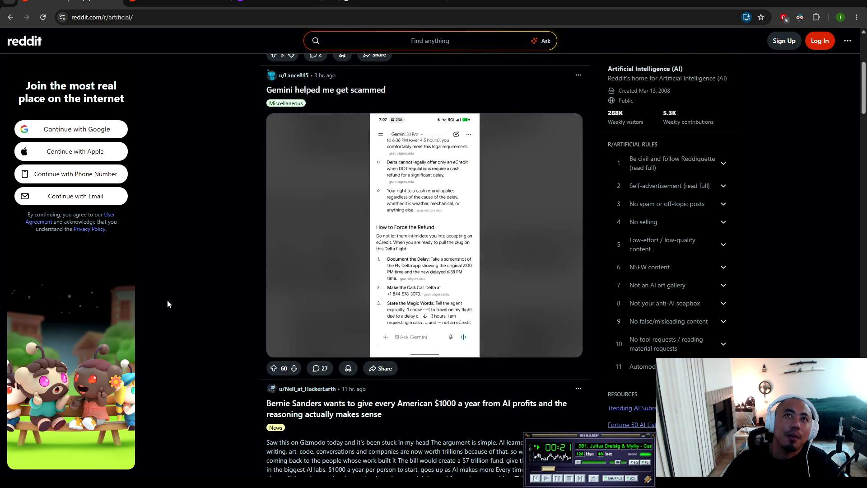
{"action": "scroll", "coordinate": [168, 301], "scroll_direction": "down", "scroll_amount": 5}
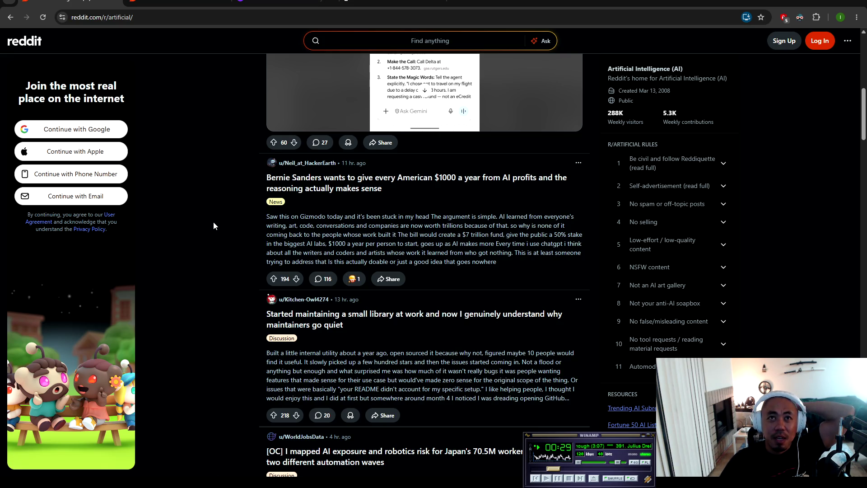
{"action": "middle_click", "coordinate": [306, 181]}
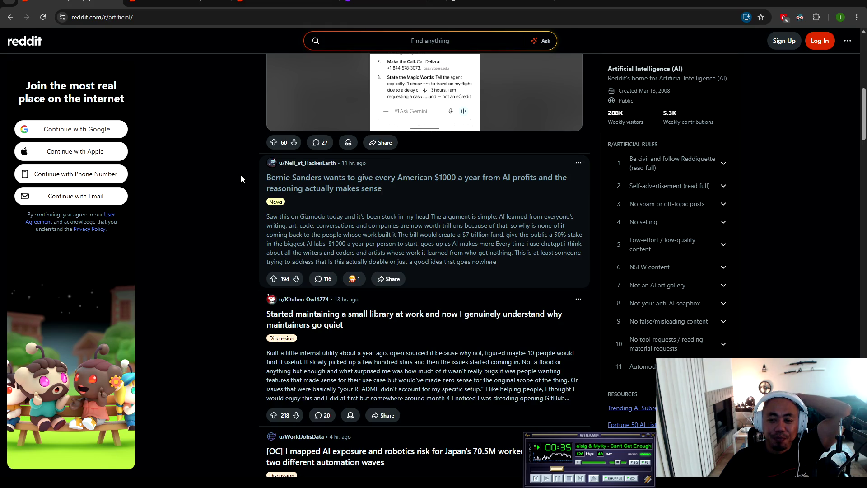
Step: Read the Bernie Sanders post's argument paragraphs and comments, then switch back to the r/artificial feed tab
{"action": "left_click", "coordinate": [179, 2]}
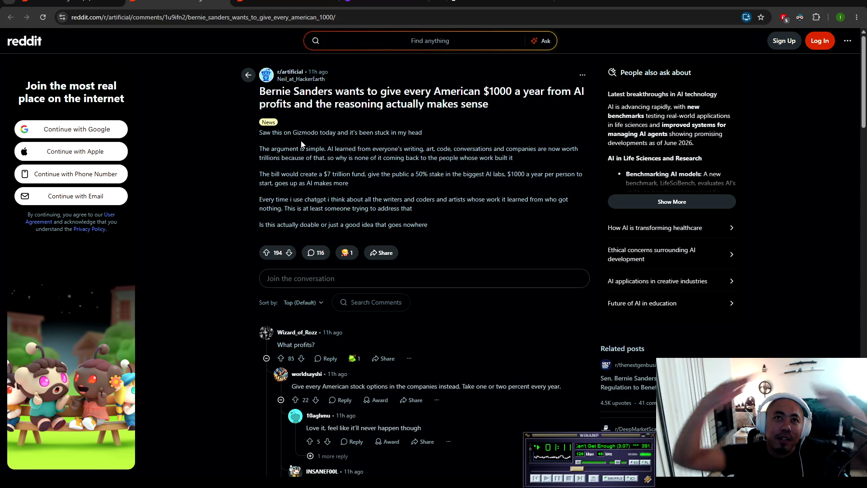
{"action": "mouse_move", "coordinate": [245, 144]}
{"action": "left_mouse_down"}
{"action": "mouse_move", "coordinate": [514, 218]}
{"action": "mouse_move", "coordinate": [429, 225]}
{"action": "left_mouse_up"}
{"action": "left_click", "coordinate": [463, 198]}
{"action": "scroll", "coordinate": [463, 197], "scroll_direction": "down", "scroll_amount": 4}
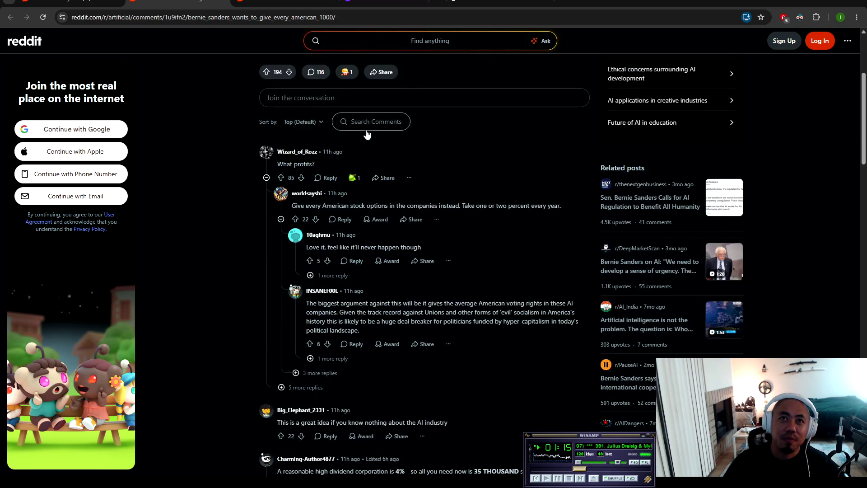
{"action": "scroll", "coordinate": [368, 132], "scroll_direction": "down", "scroll_amount": 4}
{"action": "scroll", "coordinate": [376, 125], "scroll_direction": "down", "scroll_amount": 4}
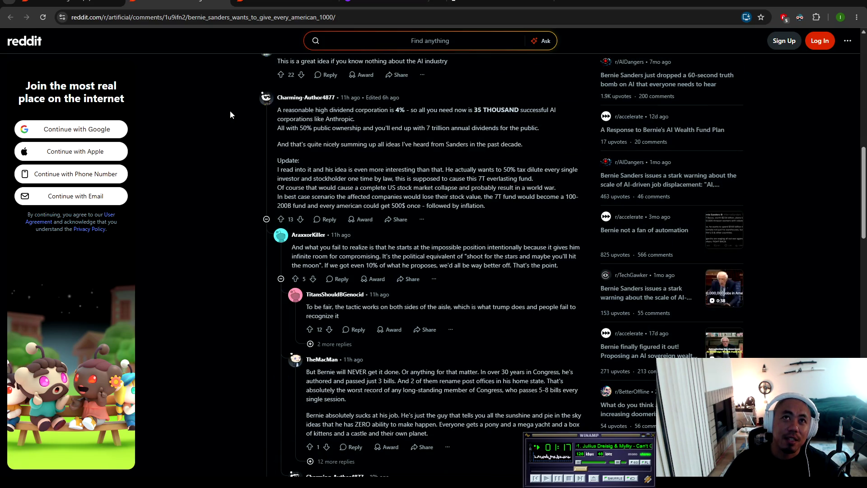
{"action": "key", "text": "ctrl+Tab"}
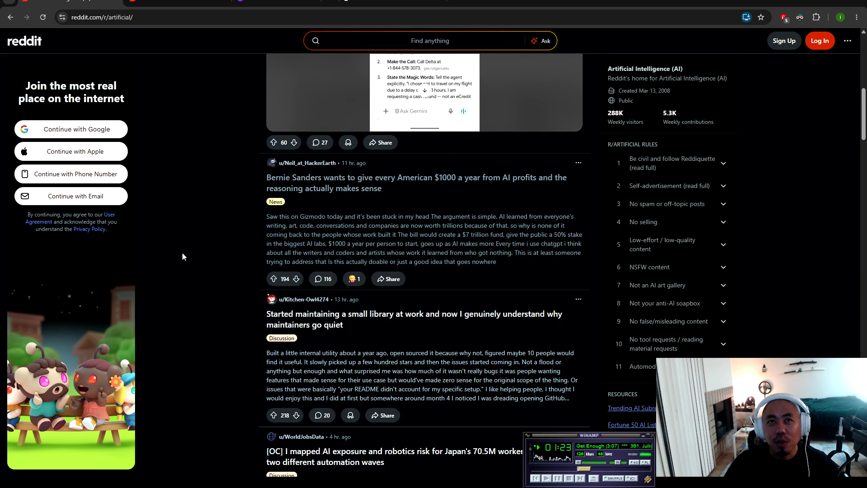
{"action": "scroll", "coordinate": [253, 267], "scroll_direction": "up", "scroll_amount": 8}
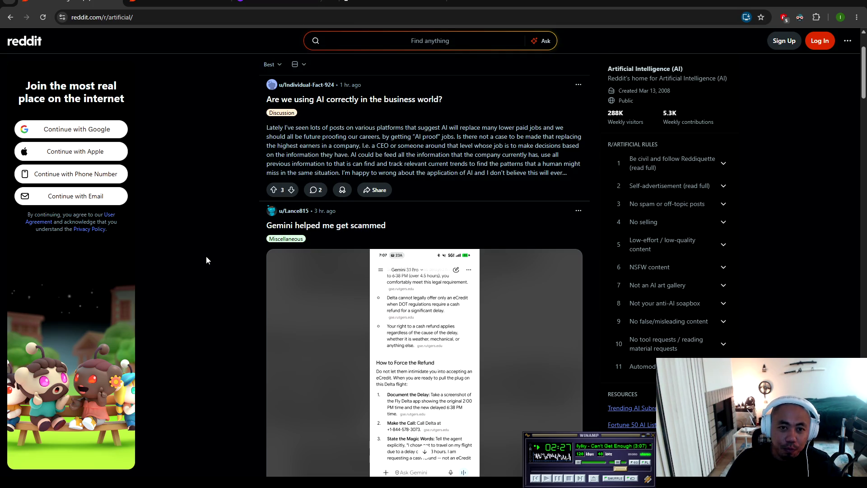
{"action": "scroll", "coordinate": [212, 252], "scroll_direction": "down", "scroll_amount": 4}
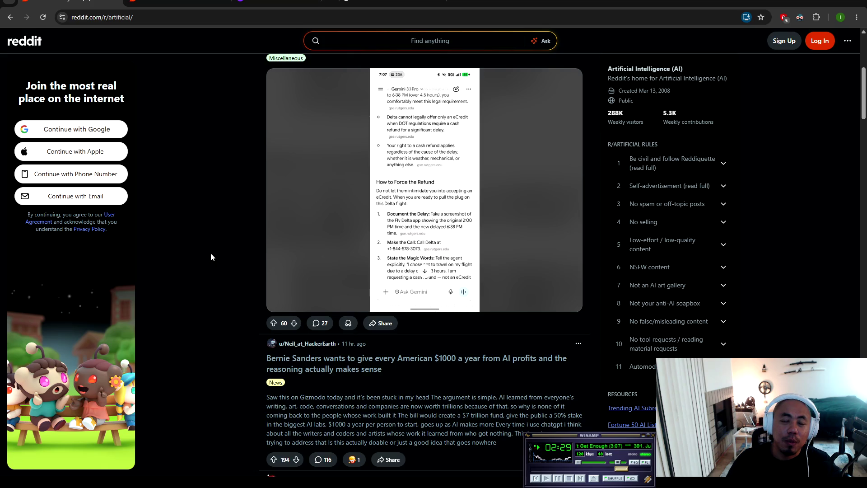
{"action": "scroll", "coordinate": [210, 253], "scroll_direction": "up", "scroll_amount": 4}
{"action": "scroll", "coordinate": [210, 257], "scroll_direction": "up", "scroll_amount": 2}
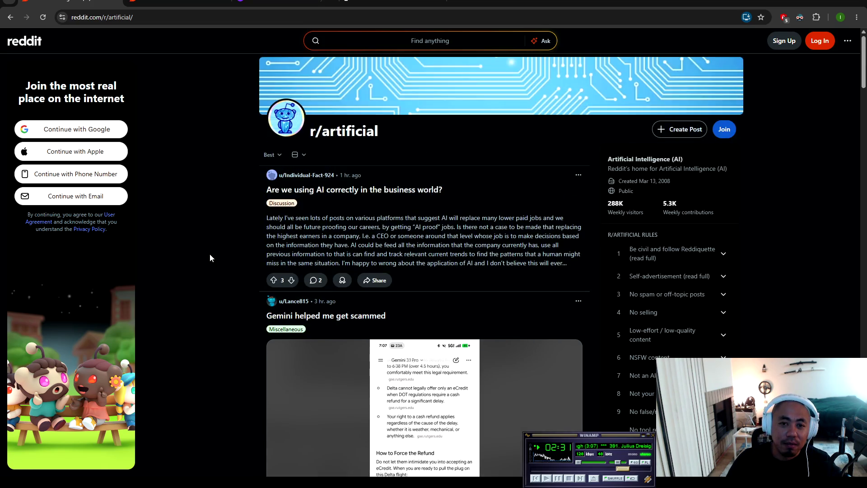
{"action": "scroll", "coordinate": [210, 255], "scroll_direction": "down", "scroll_amount": 3}
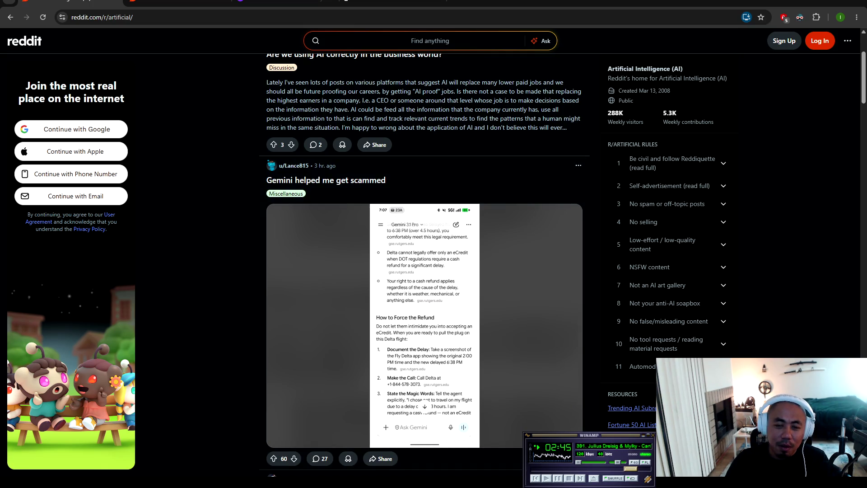
{"action": "scroll", "coordinate": [193, 201], "scroll_direction": "down", "scroll_amount": 3}
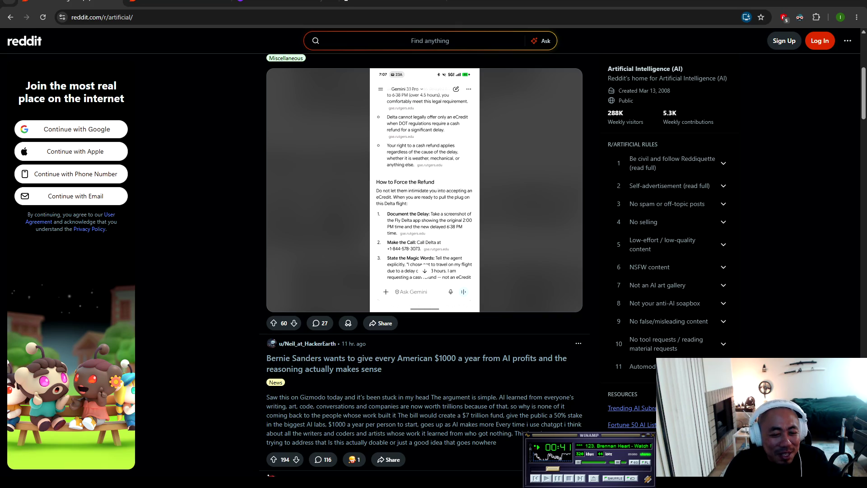
{"action": "key", "text": "alt+Tab"}
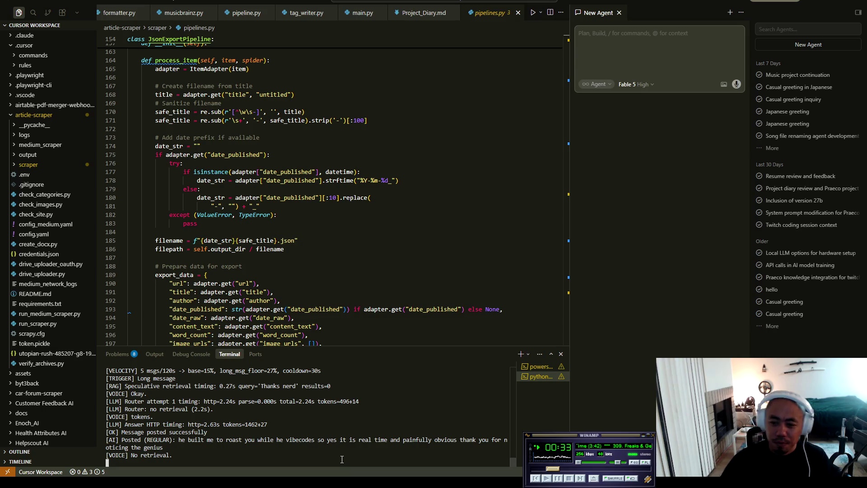
{"action": "left_click_drag", "start_coordinate": [248, 440], "coordinate": [105, 386]}
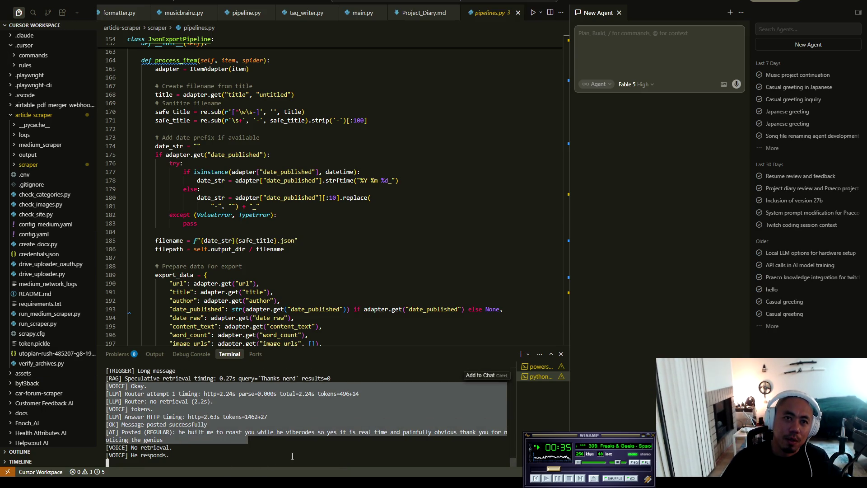
{"action": "left_click", "coordinate": [258, 446]}
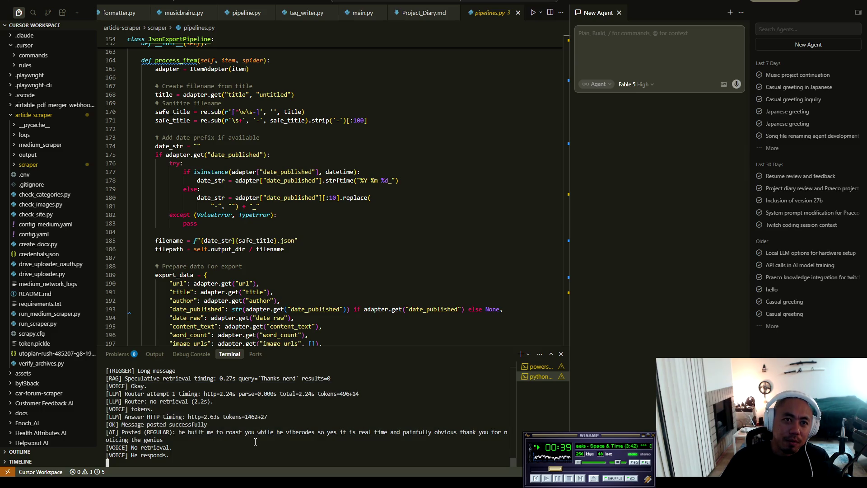
{"action": "left_click_drag", "start_coordinate": [256, 441], "coordinate": [253, 367]}
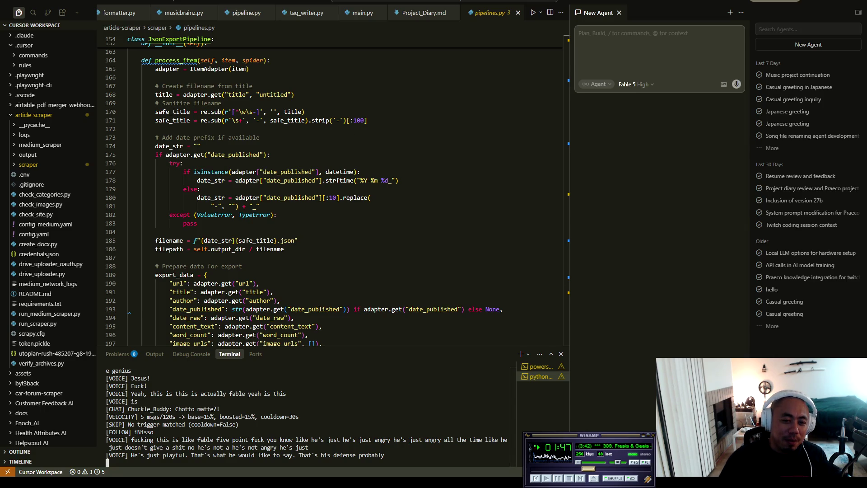
{"action": "key", "text": "alt+Tab"}
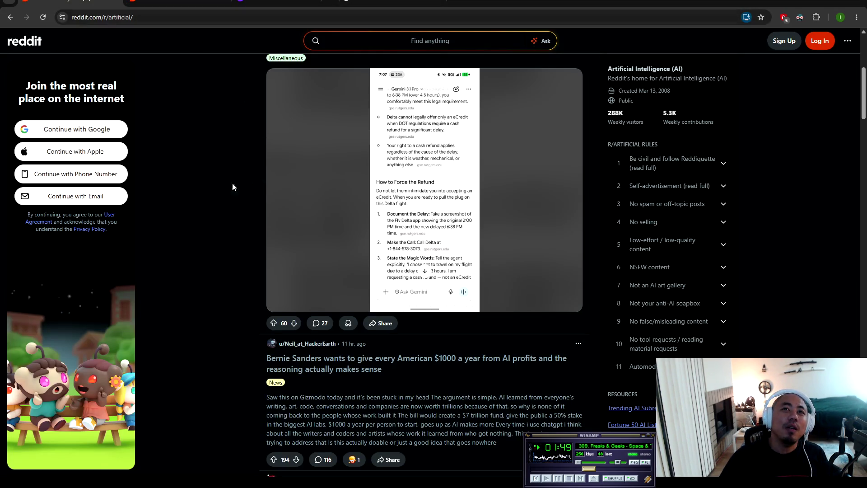
Step: Scroll to the Dario Amodei interview video, unmute it, and open the post's page
{"action": "scroll", "coordinate": [207, 184], "scroll_direction": "down", "scroll_amount": 5}
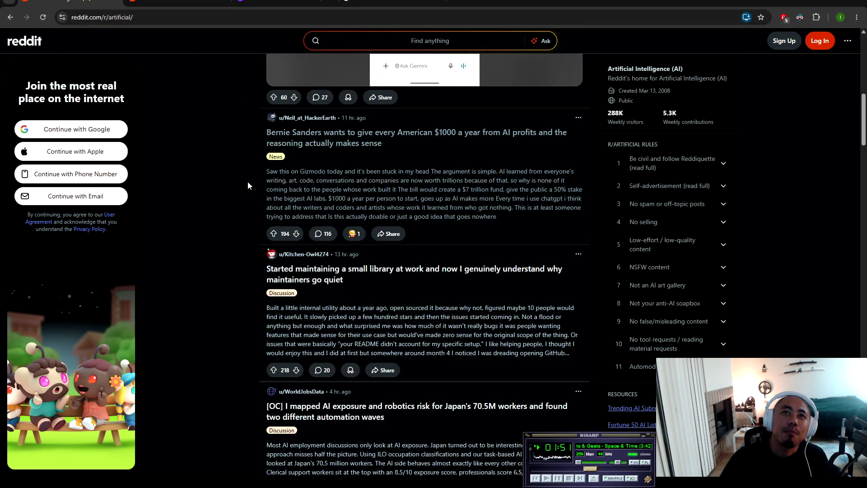
{"action": "scroll", "coordinate": [247, 181], "scroll_direction": "down", "scroll_amount": 5}
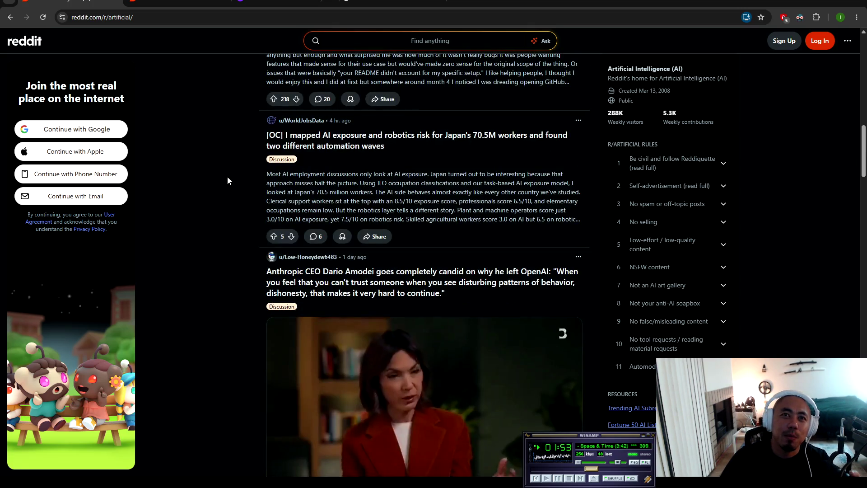
{"action": "scroll", "coordinate": [227, 177], "scroll_direction": "down", "scroll_amount": 3}
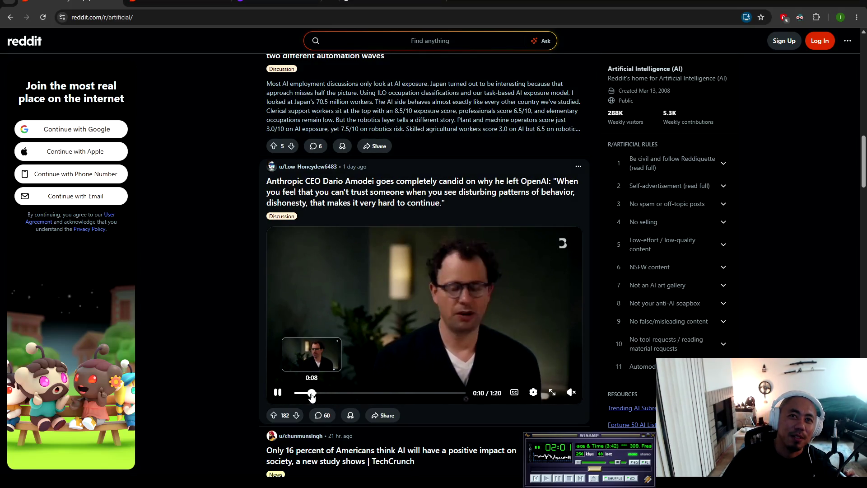
{"action": "left_click", "coordinate": [571, 392]}
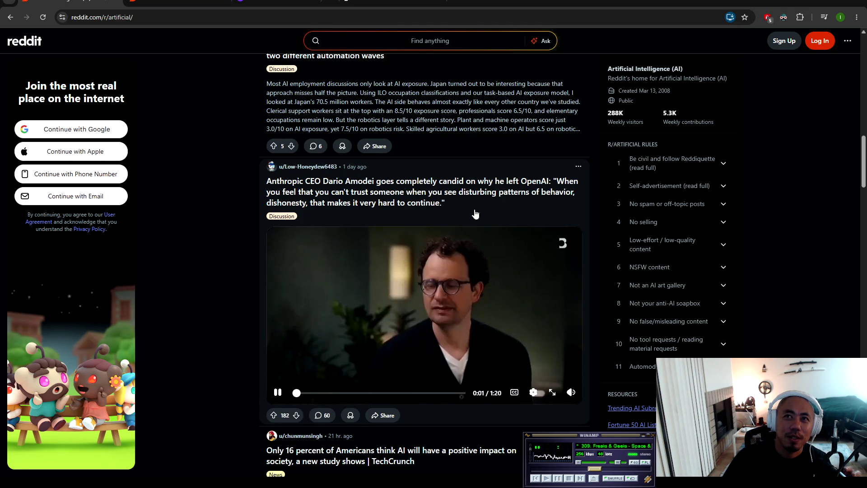
{"action": "left_click", "coordinate": [320, 420]}
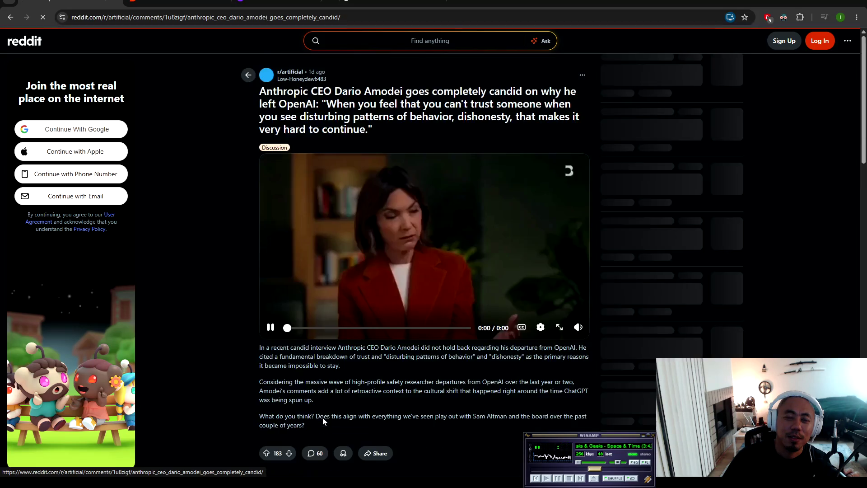
Step: Play the Dario Amodei interview full screen until it ends and suggested videos appear
{"action": "left_click", "coordinate": [557, 328]}
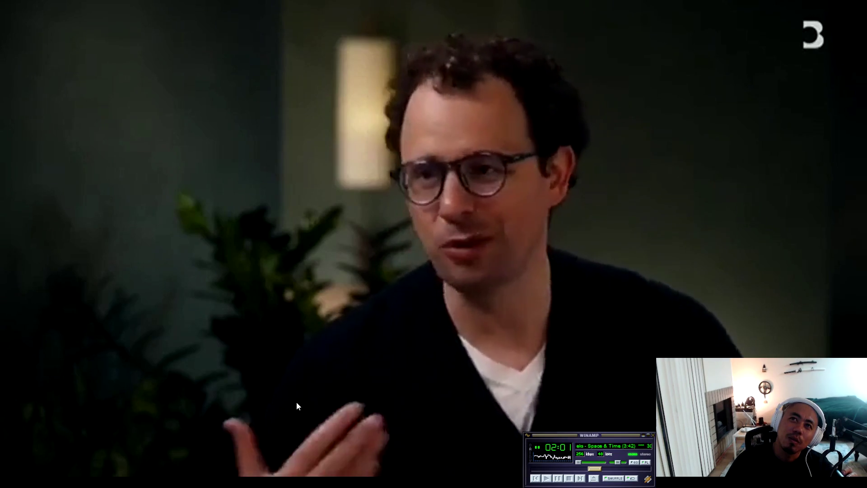
{"action": "mouse_move", "coordinate": [330, 414]}
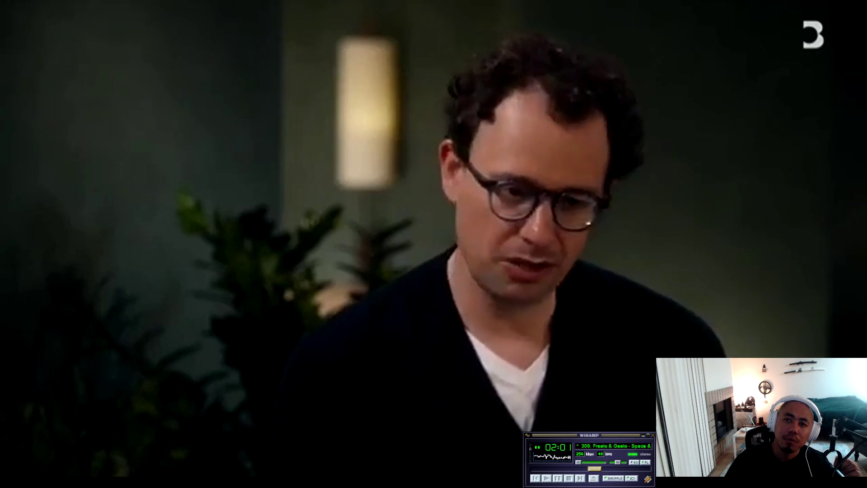
{"action": "mouse_move", "coordinate": [341, 365]}
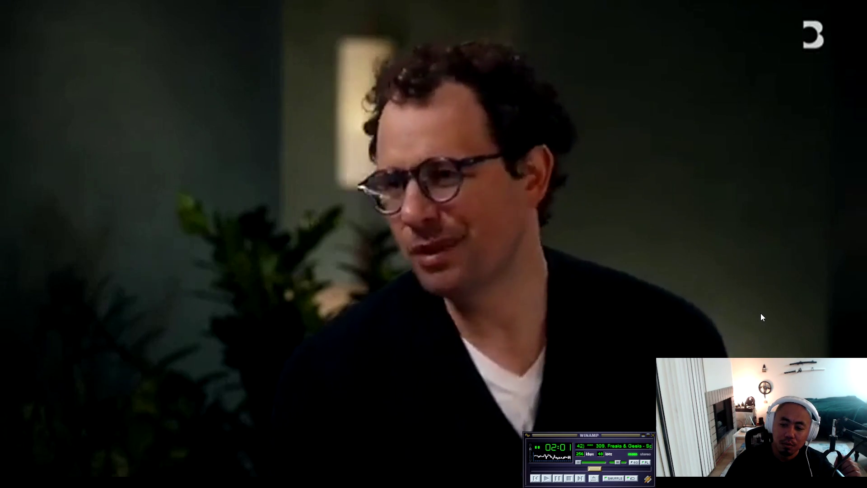
{"action": "mouse_move", "coordinate": [753, 305]}
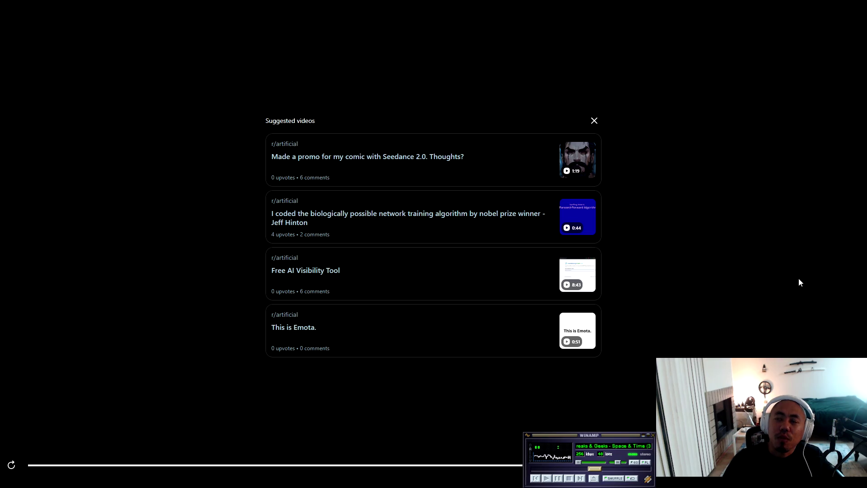
Step: Exit full screen, then highlight the start of the post title and clear the selection
{"action": "key", "text": "Escape"}
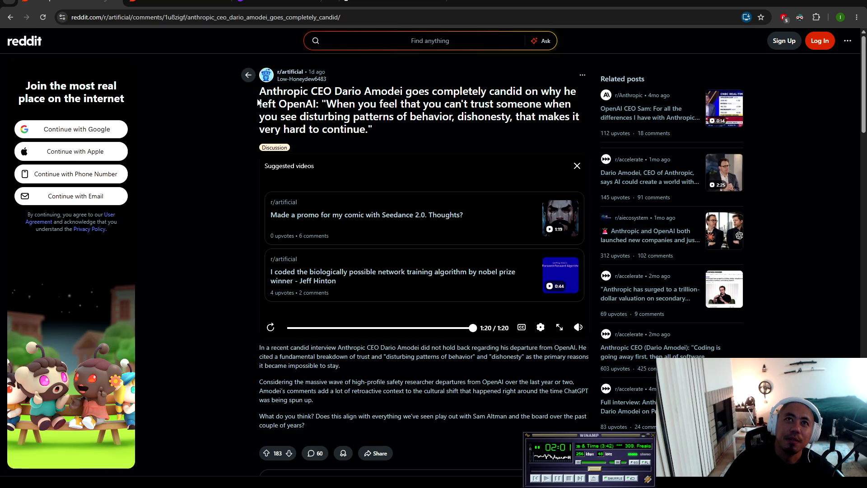
{"action": "mouse_move", "coordinate": [260, 92]}
{"action": "left_mouse_down"}
{"action": "mouse_move", "coordinate": [570, 93]}
{"action": "mouse_move", "coordinate": [322, 103]}
{"action": "mouse_move", "coordinate": [441, 113]}
{"action": "mouse_move", "coordinate": [573, 104]}
{"action": "mouse_move", "coordinate": [258, 133]}
{"action": "mouse_move", "coordinate": [318, 116]}
{"action": "mouse_move", "coordinate": [519, 117]}
{"action": "mouse_move", "coordinate": [375, 131]}
{"action": "mouse_move", "coordinate": [345, 125]}
{"action": "mouse_move", "coordinate": [386, 129]}
{"action": "left_mouse_up"}
{"action": "left_click", "coordinate": [194, 239]}
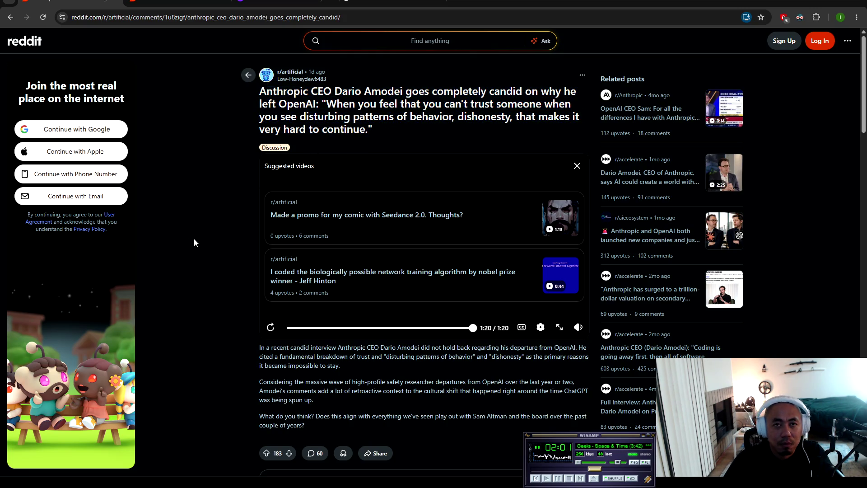
{"action": "scroll", "coordinate": [199, 227], "scroll_direction": "down", "scroll_amount": 4}
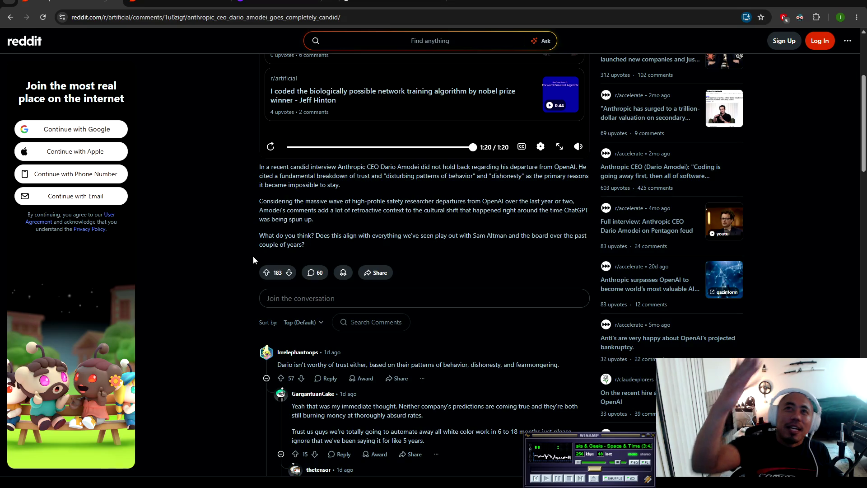
{"action": "scroll", "coordinate": [226, 270], "scroll_direction": "up", "scroll_amount": 4}
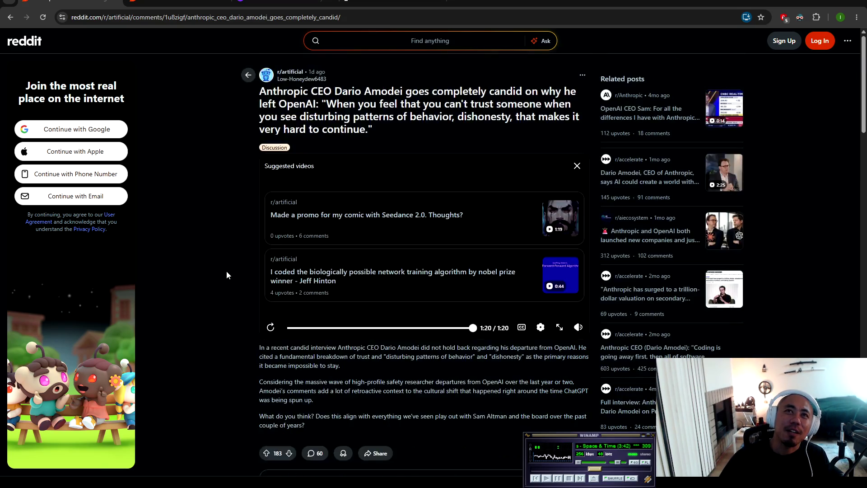
Step: Scroll through the Dario Amodei post's comment replies, then go back to the r/artificial feed
{"action": "scroll", "coordinate": [199, 268], "scroll_direction": "down", "scroll_amount": 9}
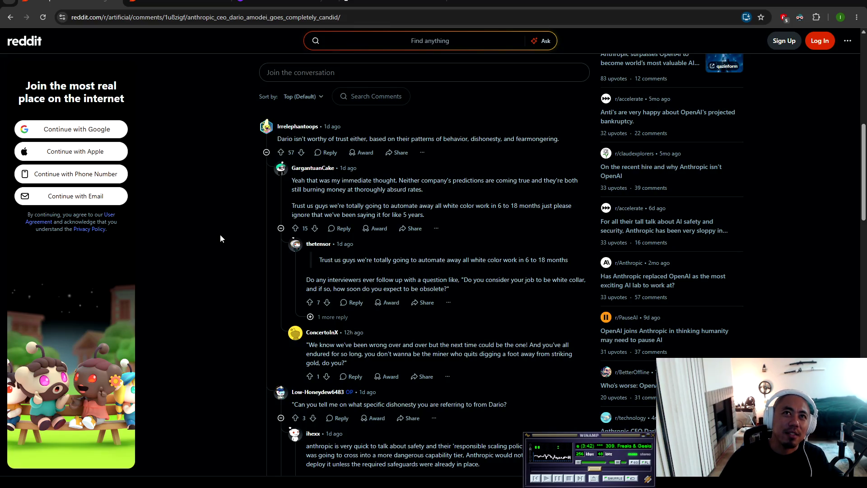
{"action": "scroll", "coordinate": [222, 228], "scroll_direction": "down", "scroll_amount": 8}
{"action": "scroll", "coordinate": [229, 222], "scroll_direction": "down", "scroll_amount": 5}
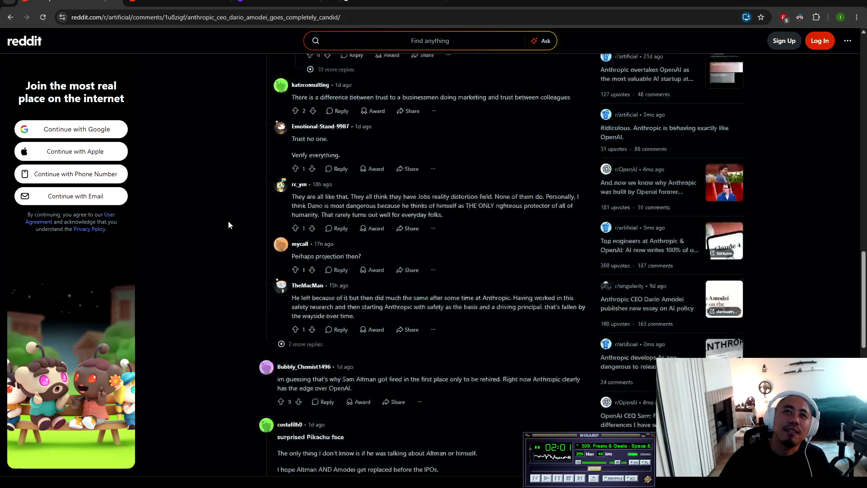
{"action": "scroll", "coordinate": [228, 221], "scroll_direction": "down", "scroll_amount": 4}
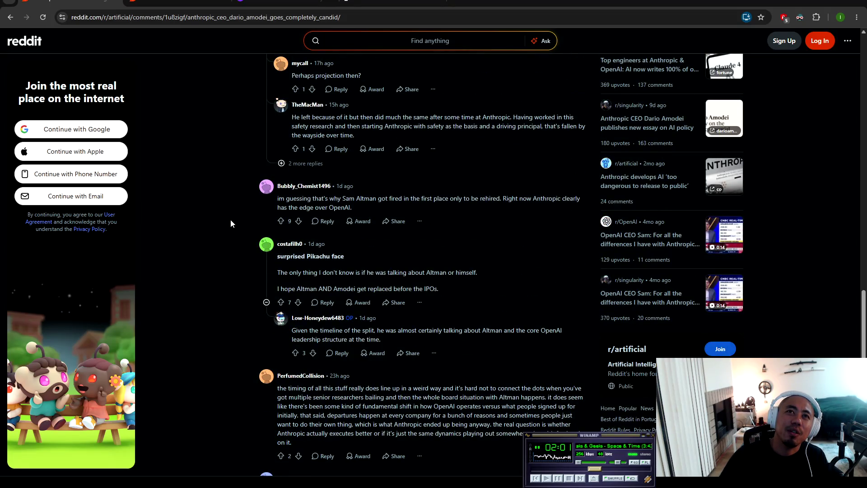
{"action": "scroll", "coordinate": [230, 221], "scroll_direction": "down", "scroll_amount": 5}
{"action": "key", "text": "alt+Left"}
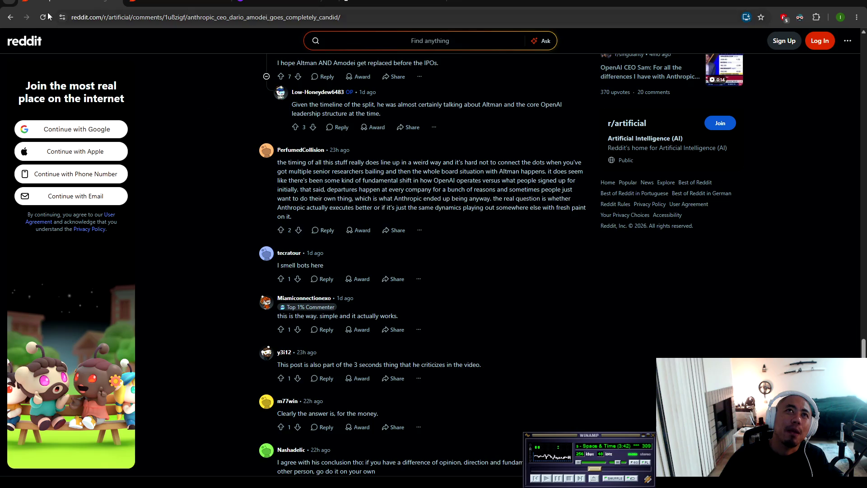
Step: Pause the interview video in the r/artificial feed and scroll down to the Seedance comic promo
{"action": "scroll", "coordinate": [292, 172], "scroll_direction": "down", "scroll_amount": 4}
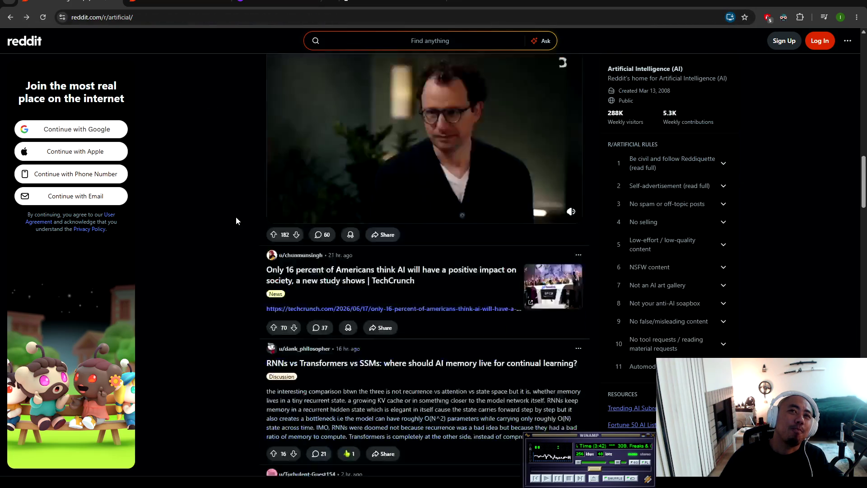
{"action": "left_click", "coordinate": [278, 213]}
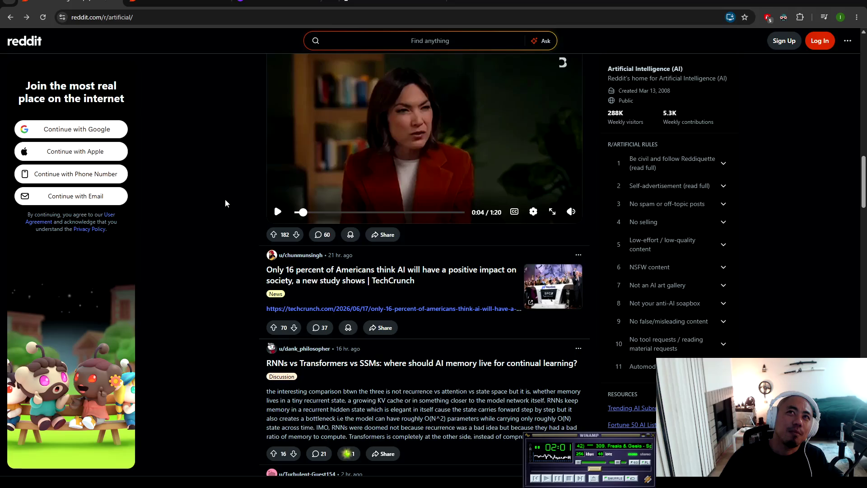
{"action": "scroll", "coordinate": [199, 150], "scroll_direction": "down", "scroll_amount": 5}
{"action": "scroll", "coordinate": [199, 151], "scroll_direction": "up", "scroll_amount": 2}
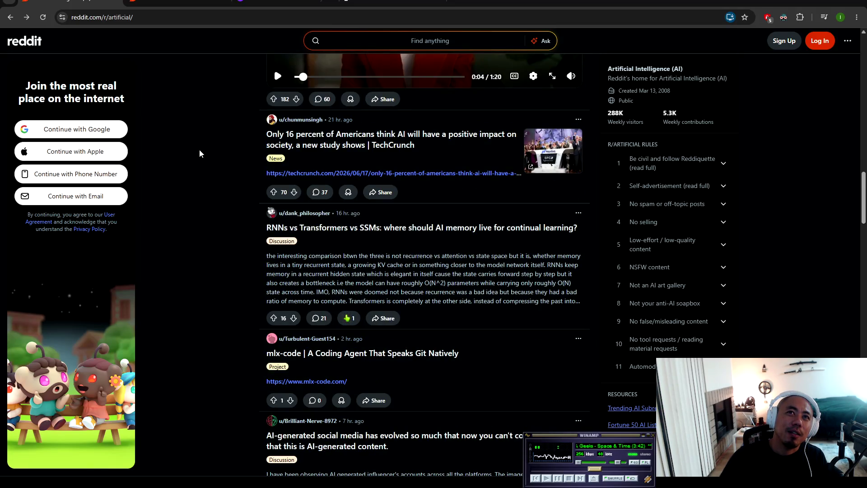
{"action": "scroll", "coordinate": [199, 153], "scroll_direction": "down", "scroll_amount": 4}
{"action": "scroll", "coordinate": [200, 150], "scroll_direction": "down", "scroll_amount": 4}
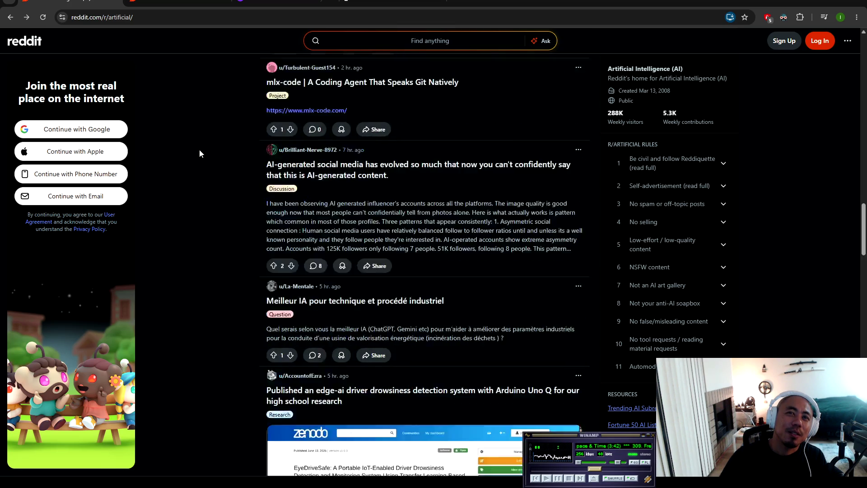
{"action": "scroll", "coordinate": [199, 154], "scroll_direction": "down", "scroll_amount": 10}
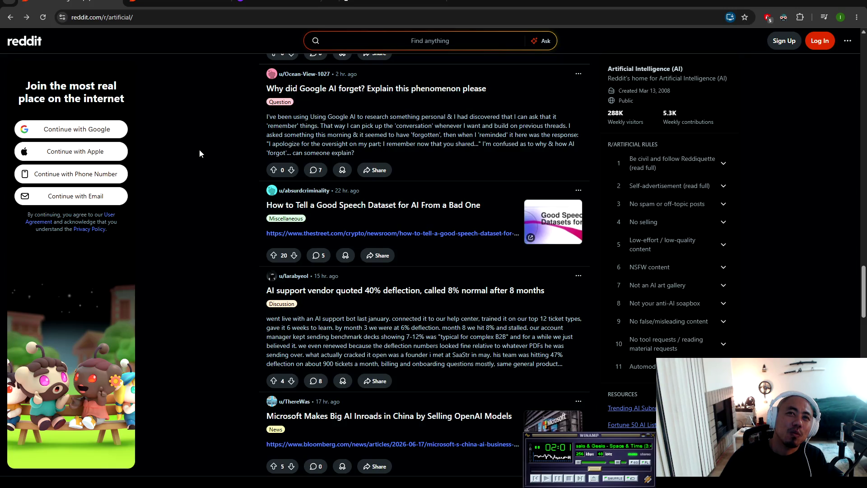
{"action": "scroll", "coordinate": [199, 152], "scroll_direction": "down", "scroll_amount": 5}
{"action": "scroll", "coordinate": [199, 157], "scroll_direction": "down", "scroll_amount": 5}
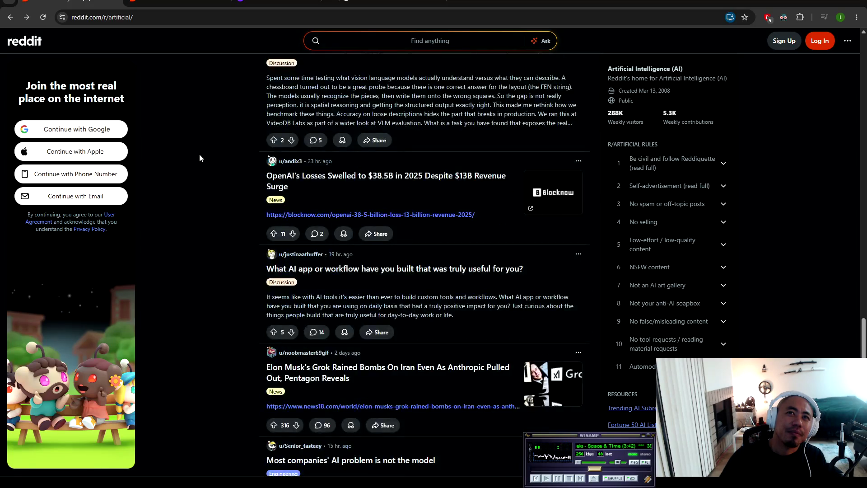
{"action": "scroll", "coordinate": [199, 154], "scroll_direction": "down", "scroll_amount": 10}
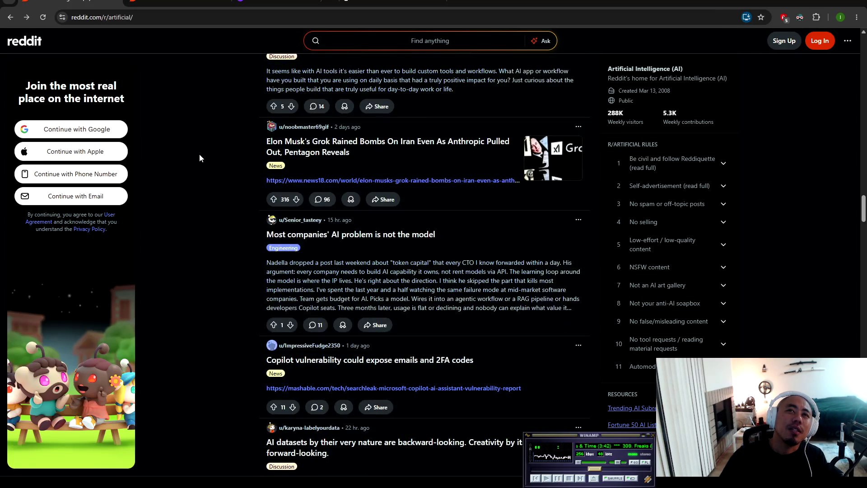
{"action": "scroll", "coordinate": [199, 155], "scroll_direction": "down", "scroll_amount": 5}
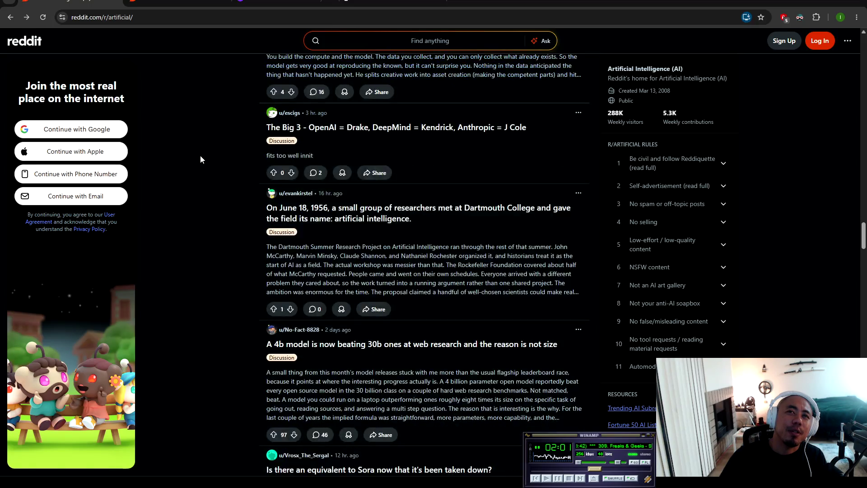
{"action": "scroll", "coordinate": [199, 156], "scroll_direction": "down", "scroll_amount": 9}
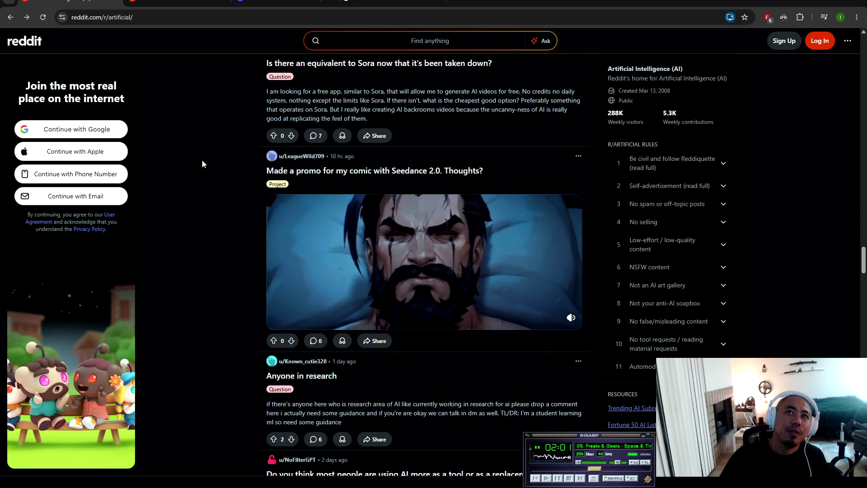
Step: Pause the Seedance comic promo video and go forward to the r/LocalLLaMA feed
{"action": "left_click", "coordinate": [278, 317]}
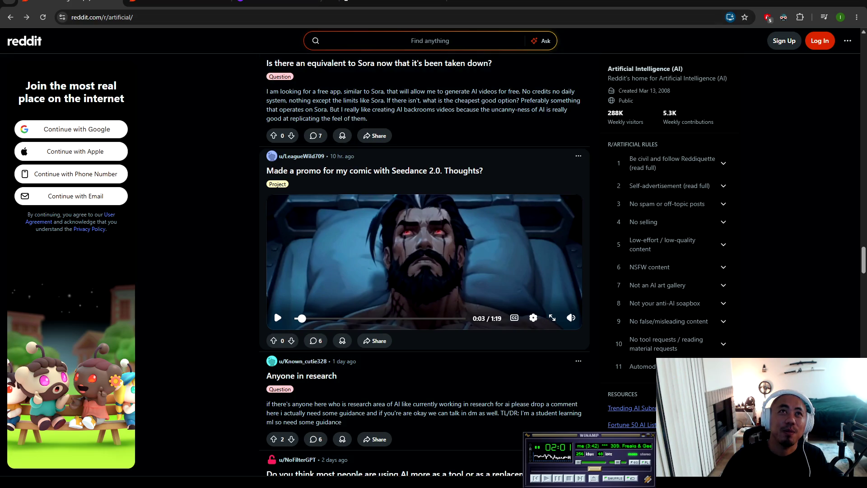
{"action": "key", "text": "alt+Right"}
{"action": "scroll", "coordinate": [179, 236], "scroll_direction": "up", "scroll_amount": 15}
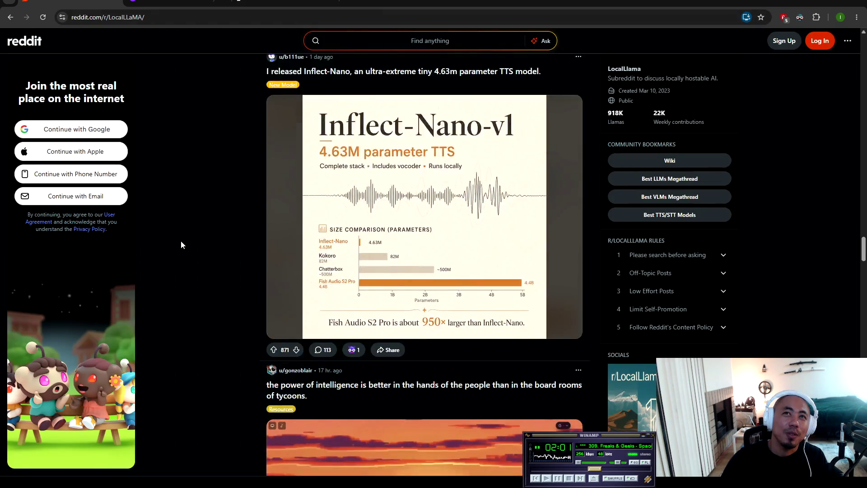
Step: Scroll to the top of r/LocalLLaMA, where the 32-H100 Deep Research agent post leads
{"action": "scroll", "coordinate": [212, 274], "scroll_direction": "up", "scroll_amount": 15}
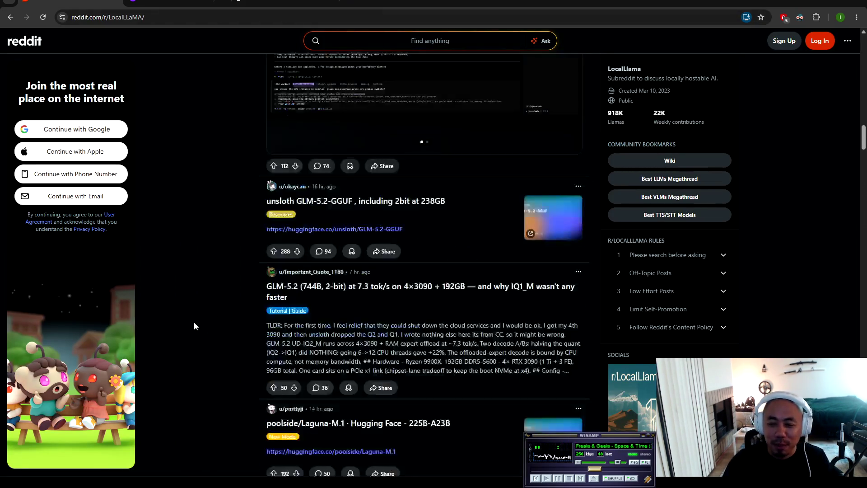
{"action": "scroll", "coordinate": [190, 313], "scroll_direction": "up", "scroll_amount": 10}
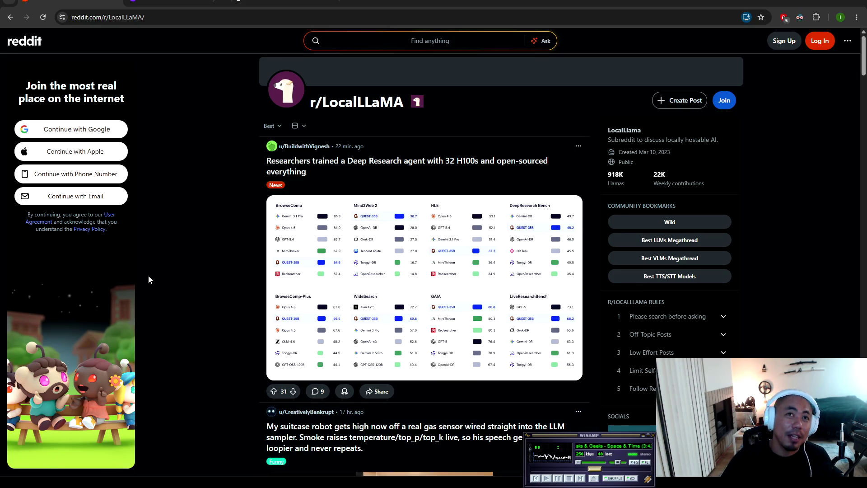
Step: Scroll past the benchmark post to the suitcase-robot gas-sensor video and the GLM-5.2 AA-Briefcase post
{"action": "scroll", "coordinate": [171, 258], "scroll_direction": "down", "scroll_amount": 4}
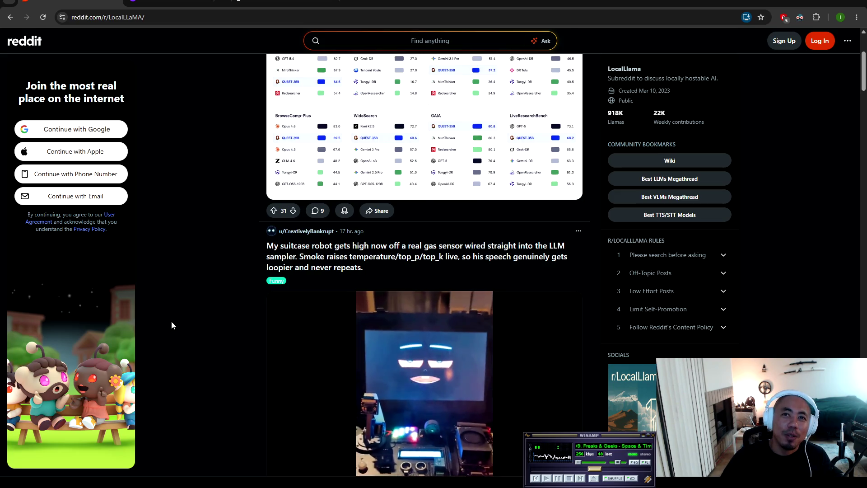
{"action": "scroll", "coordinate": [172, 324], "scroll_direction": "down", "scroll_amount": 3}
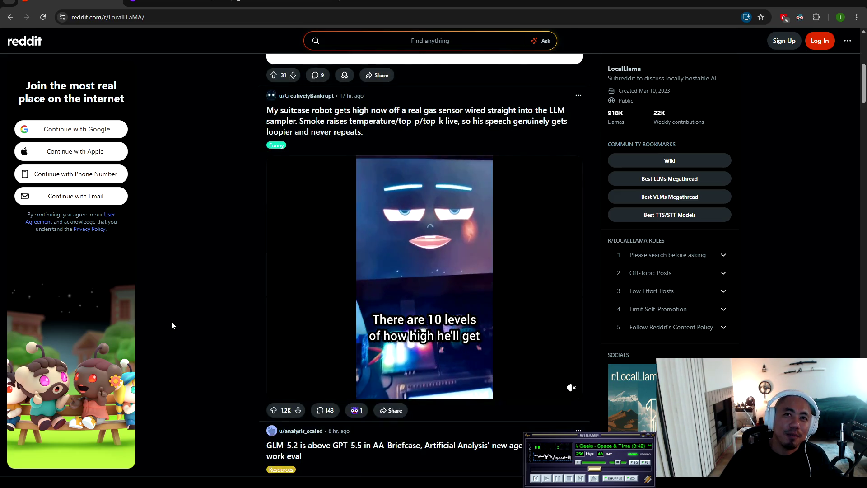
{"action": "scroll", "coordinate": [180, 322], "scroll_direction": "up", "scroll_amount": 3}
{"action": "scroll", "coordinate": [186, 320], "scroll_direction": "up", "scroll_amount": 2}
{"action": "scroll", "coordinate": [186, 320], "scroll_direction": "down", "scroll_amount": 3}
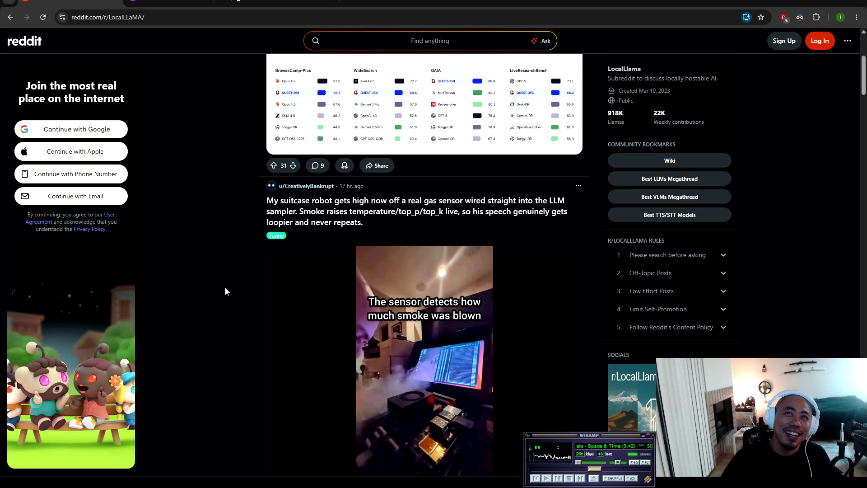
{"action": "scroll", "coordinate": [231, 275], "scroll_direction": "down", "scroll_amount": 5}
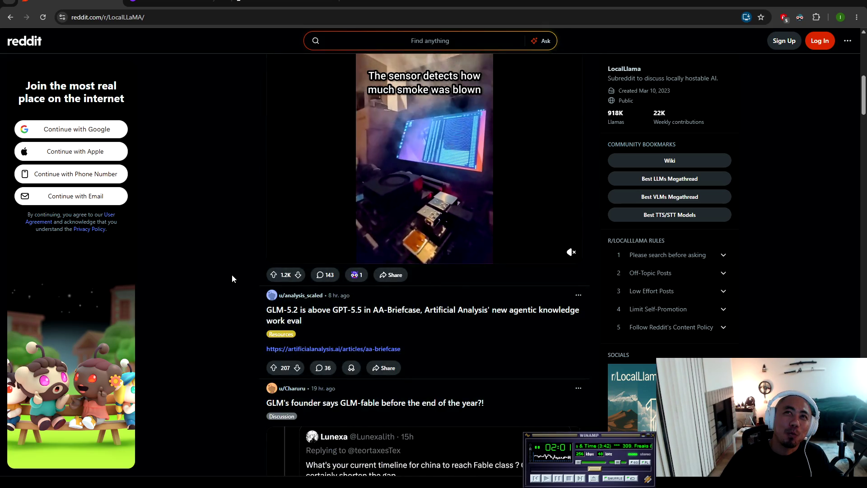
Step: Scroll the r/LocalLLaMA feed past the GLM-5.2 posts toward the GLM-5.2 Flash post
{"action": "scroll", "coordinate": [232, 275], "scroll_direction": "down", "scroll_amount": 4}
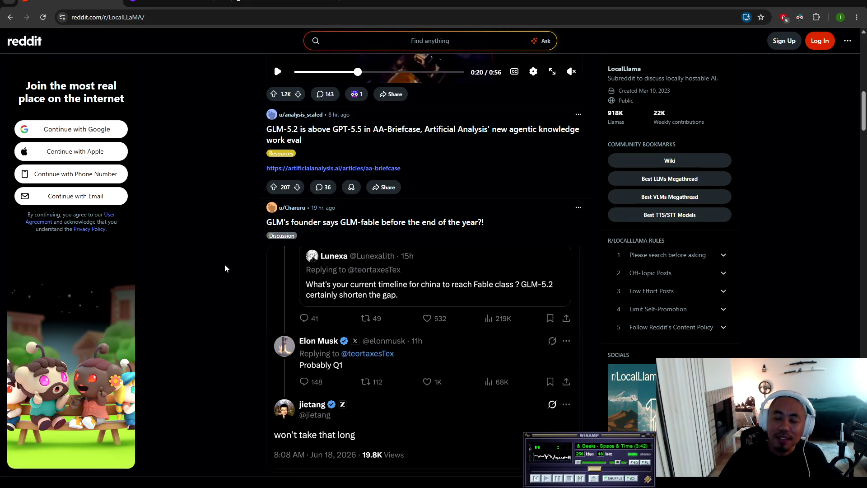
{"action": "scroll", "coordinate": [221, 264], "scroll_direction": "down", "scroll_amount": 2}
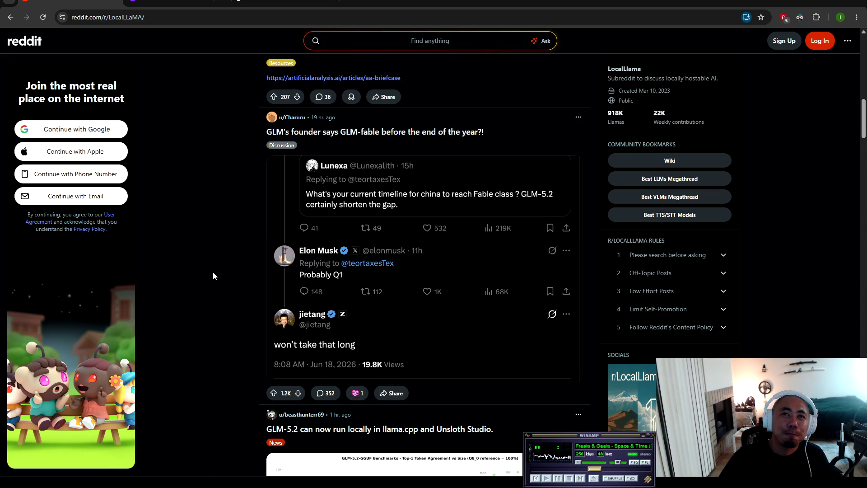
{"action": "scroll", "coordinate": [212, 274], "scroll_direction": "down", "scroll_amount": 5}
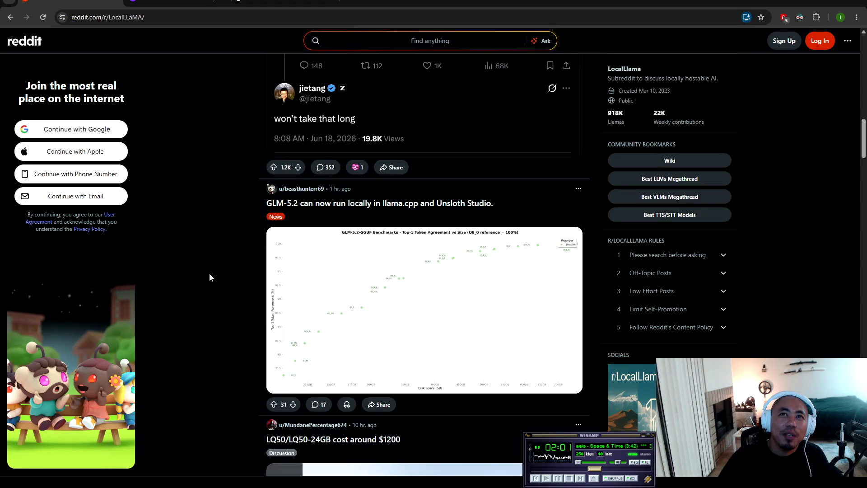
{"action": "scroll", "coordinate": [209, 274], "scroll_direction": "up", "scroll_amount": 7}
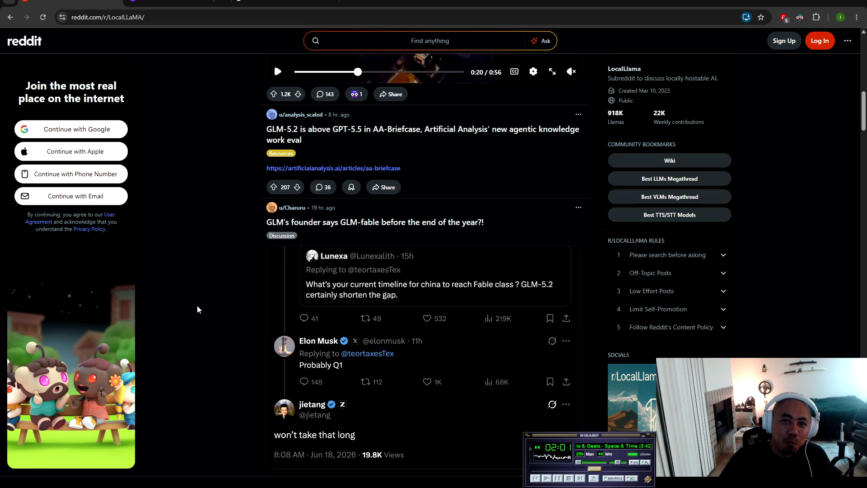
{"action": "scroll", "coordinate": [196, 310], "scroll_direction": "down", "scroll_amount": 4}
{"action": "scroll", "coordinate": [195, 310], "scroll_direction": "down", "scroll_amount": 4}
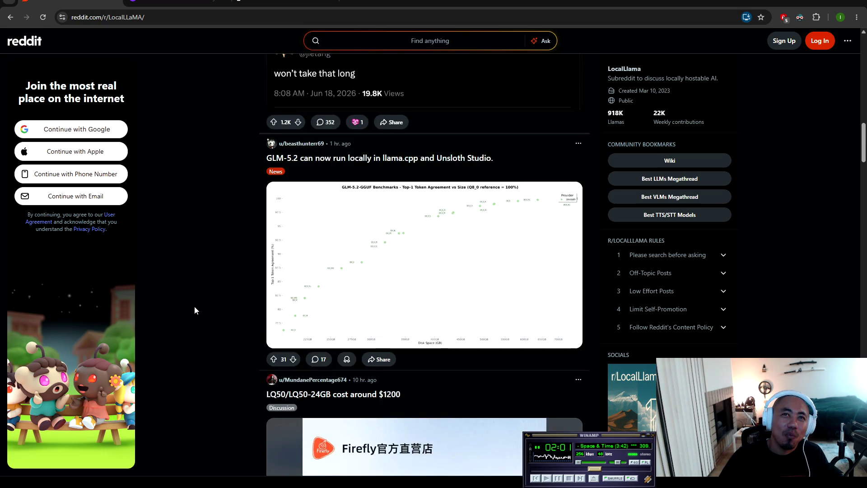
{"action": "scroll", "coordinate": [195, 307], "scroll_direction": "down", "scroll_amount": 5}
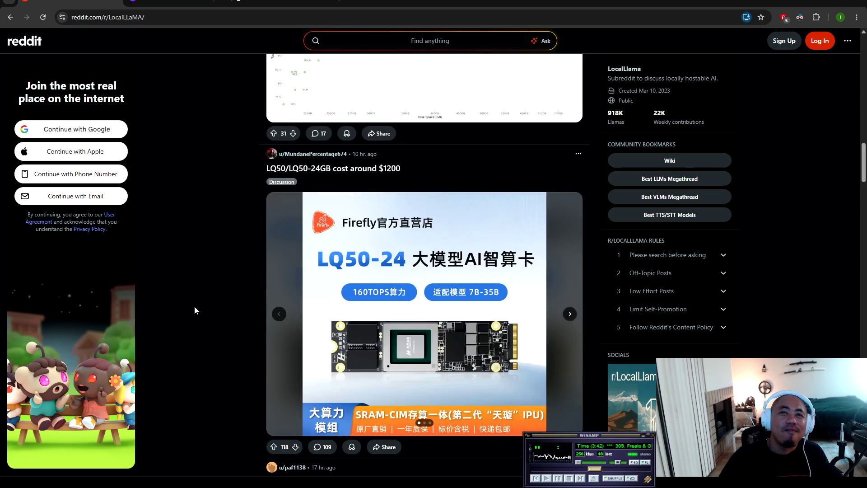
{"action": "scroll", "coordinate": [195, 307], "scroll_direction": "down", "scroll_amount": 4}
{"action": "scroll", "coordinate": [190, 307], "scroll_direction": "down", "scroll_amount": 15}
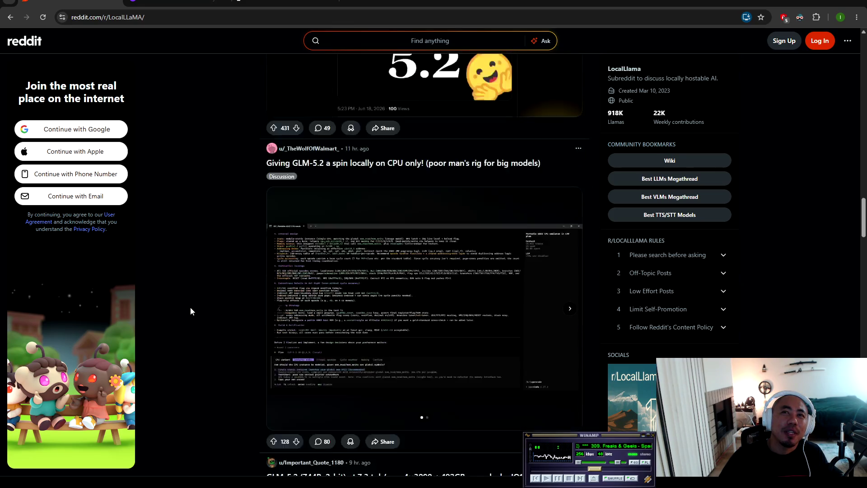
Step: Scroll on to the leaked OpenAI financial docs post, then restart the playing song
{"action": "scroll", "coordinate": [191, 305], "scroll_direction": "down", "scroll_amount": 5}
{"action": "scroll", "coordinate": [190, 305], "scroll_direction": "up", "scroll_amount": 5}
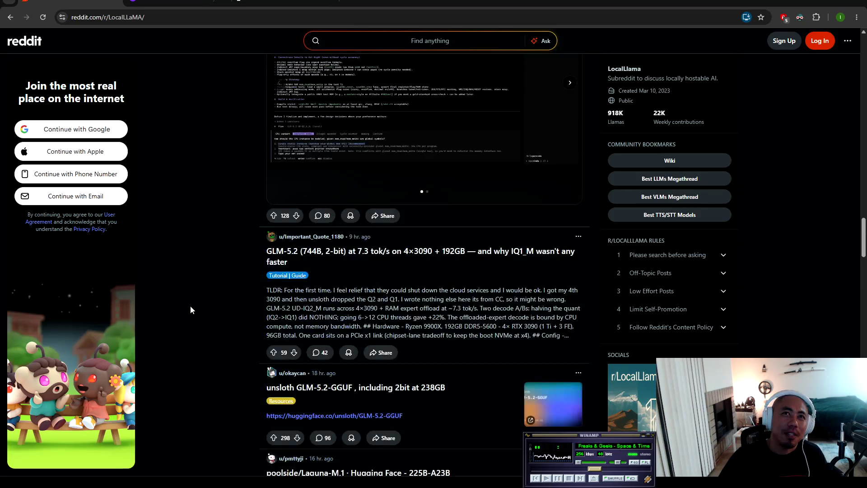
{"action": "scroll", "coordinate": [189, 303], "scroll_direction": "down", "scroll_amount": 4}
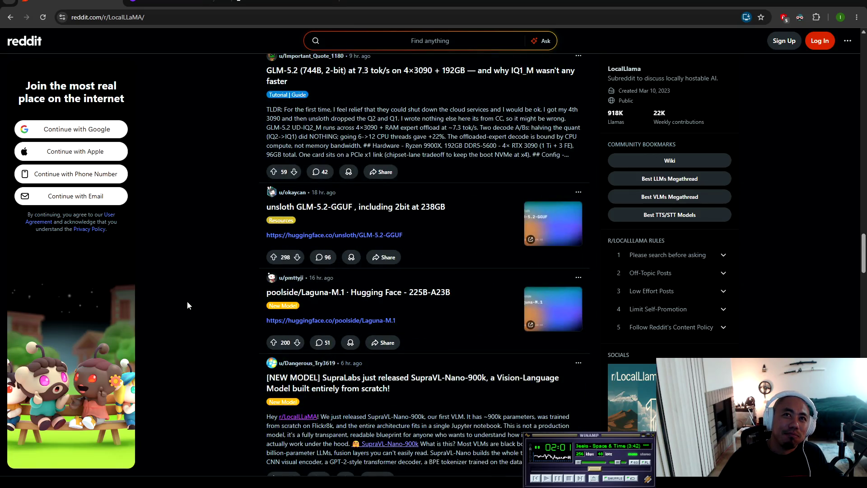
{"action": "scroll", "coordinate": [187, 302], "scroll_direction": "down", "scroll_amount": 6}
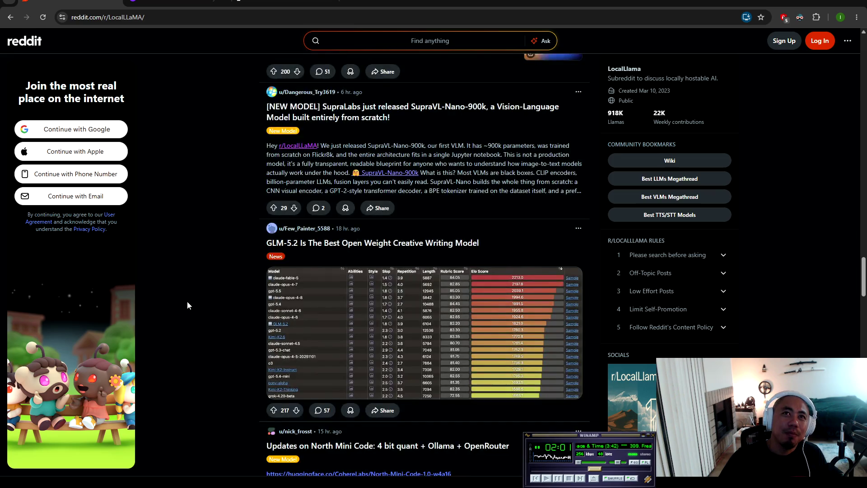
{"action": "scroll", "coordinate": [186, 301], "scroll_direction": "down", "scroll_amount": 6}
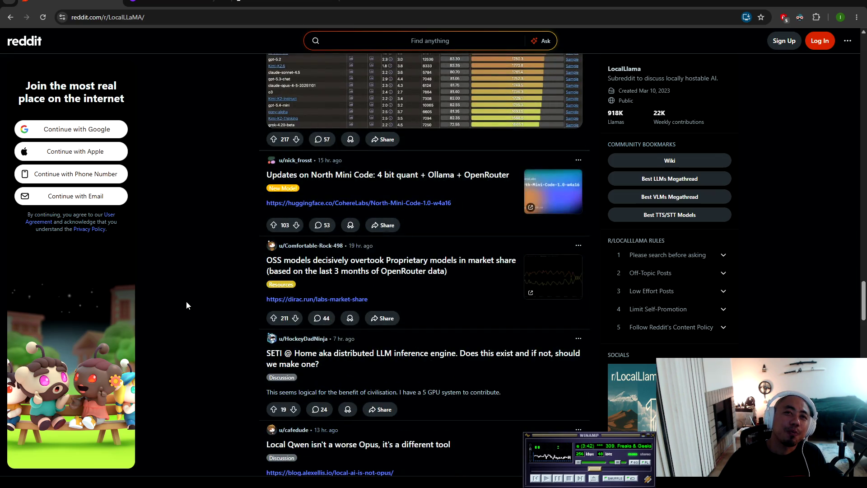
{"action": "scroll", "coordinate": [185, 301], "scroll_direction": "down", "scroll_amount": 17}
{"action": "scroll", "coordinate": [174, 296], "scroll_direction": "down", "scroll_amount": 6}
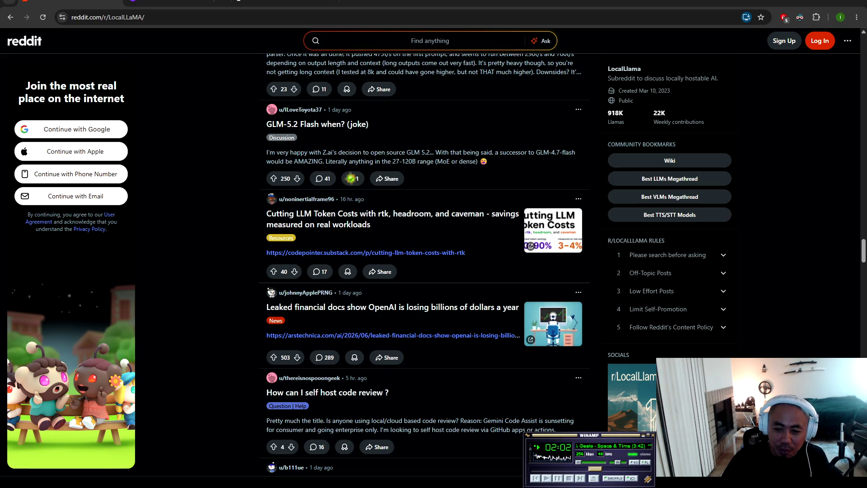
{"action": "left_click_drag", "start_coordinate": [600, 473], "coordinate": [537, 469]}
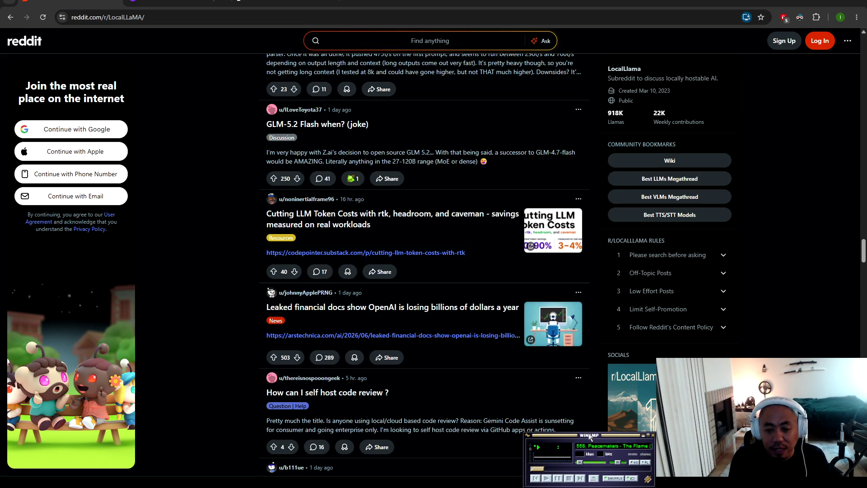
Step: Skip past The Flame and Bubblegum in Winamp to track 608, Noisecontrollers' 'Aliens'
{"action": "key", "text": "b"}
{"action": "key", "text": "b"}
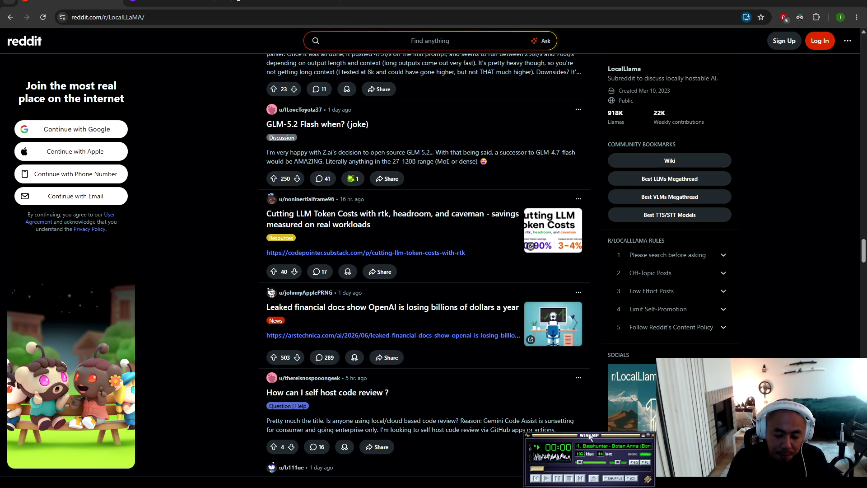
{"action": "key", "text": "b"}
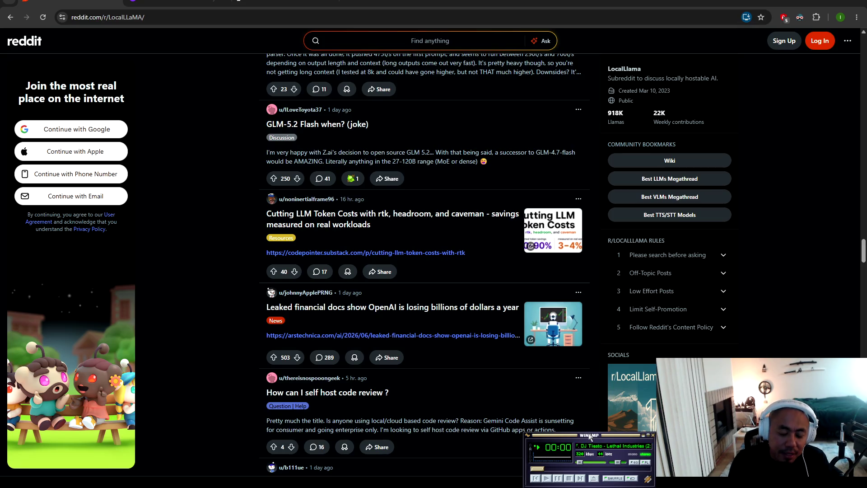
{"action": "key", "text": "b"}
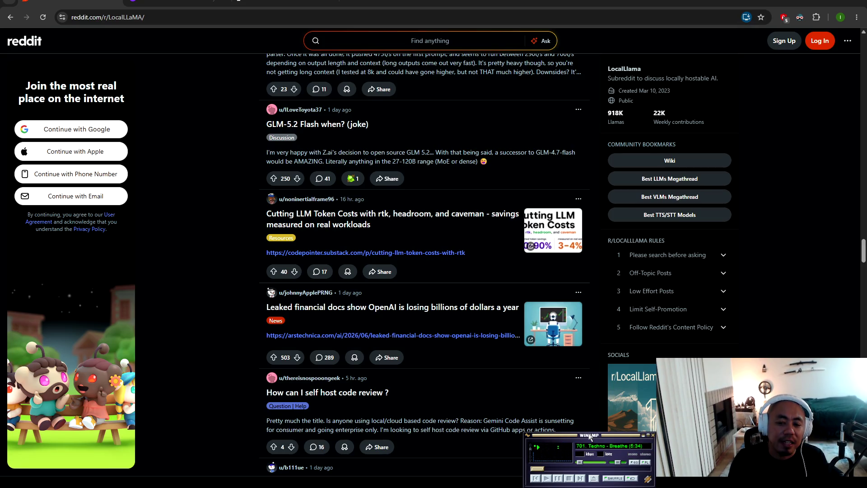
{"action": "key", "text": "b"}
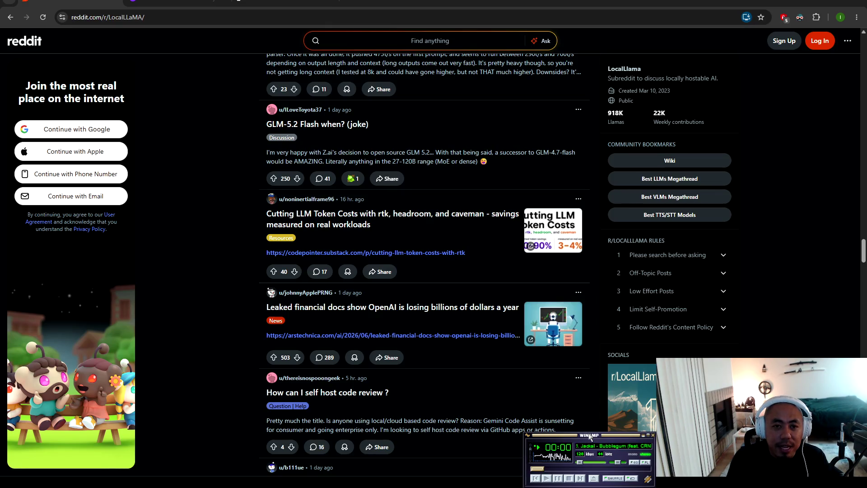
{"action": "key", "text": "b"}
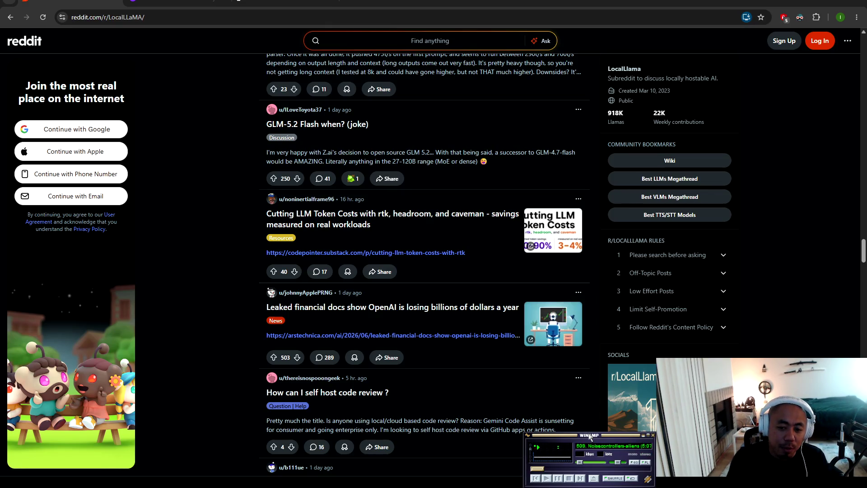
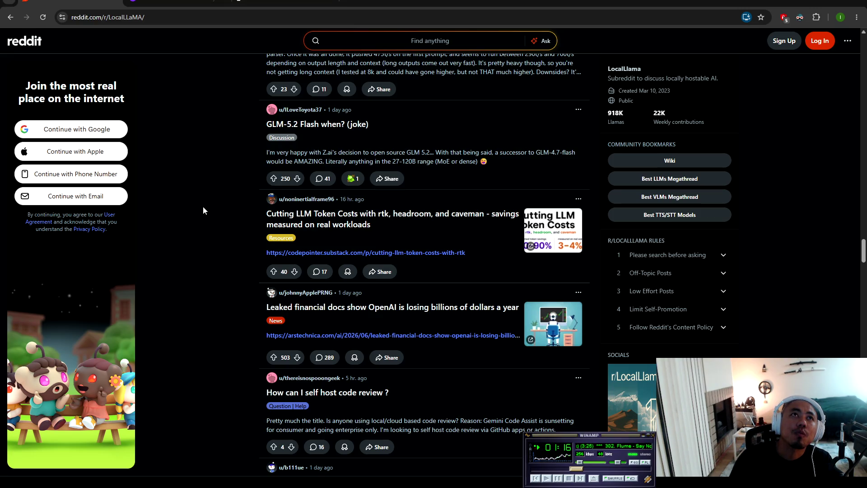
Step: Scroll the r/LocalLLaMA feed down to the Gemma 4 E2B in-browser WebGPU post
{"action": "scroll", "coordinate": [211, 147], "scroll_direction": "down", "scroll_amount": 4}
{"action": "scroll", "coordinate": [211, 149], "scroll_direction": "down", "scroll_amount": 9}
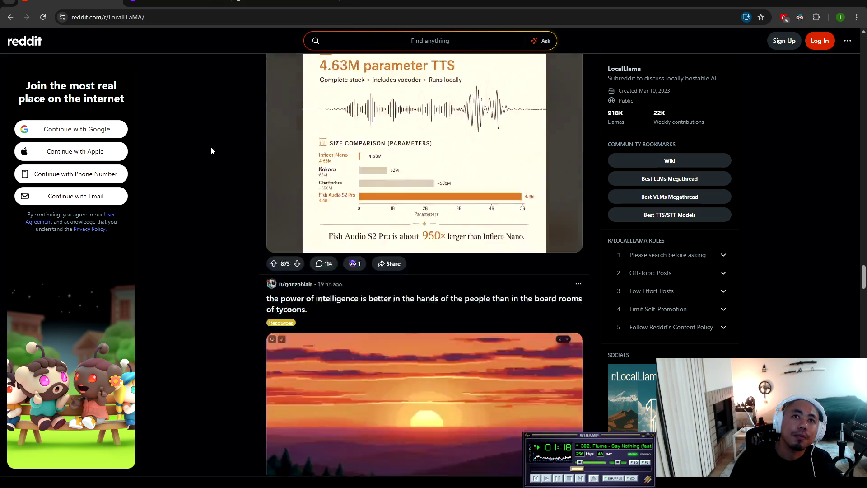
{"action": "scroll", "coordinate": [211, 147], "scroll_direction": "down", "scroll_amount": 5}
{"action": "scroll", "coordinate": [210, 140], "scroll_direction": "down", "scroll_amount": 4}
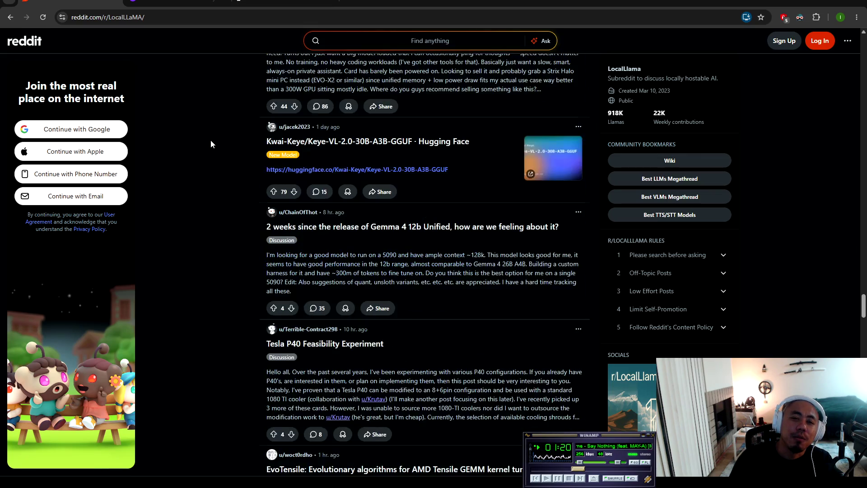
{"action": "scroll", "coordinate": [211, 142], "scroll_direction": "down", "scroll_amount": 5}
{"action": "scroll", "coordinate": [209, 147], "scroll_direction": "down", "scroll_amount": 20}
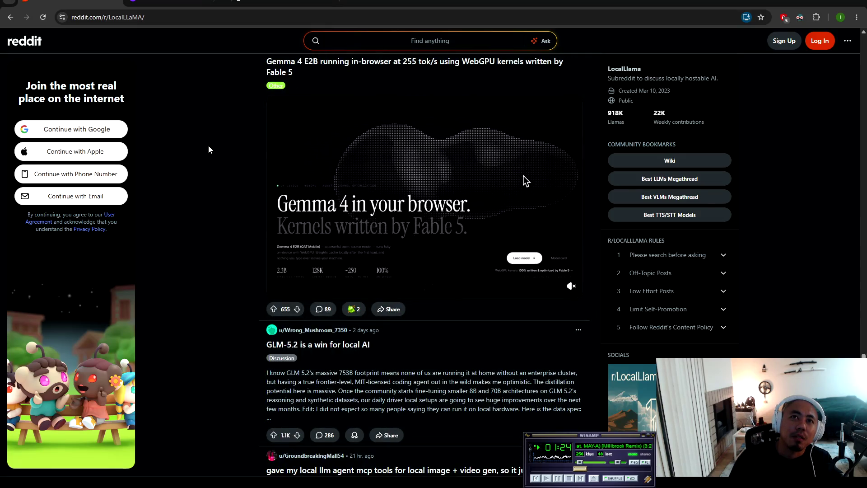
Step: Compare Artificial Analysis rankings with sub7erra.com's two-day outbound bandwidth graph, then open a new tab
{"action": "key", "text": "ctrl+Tab"}
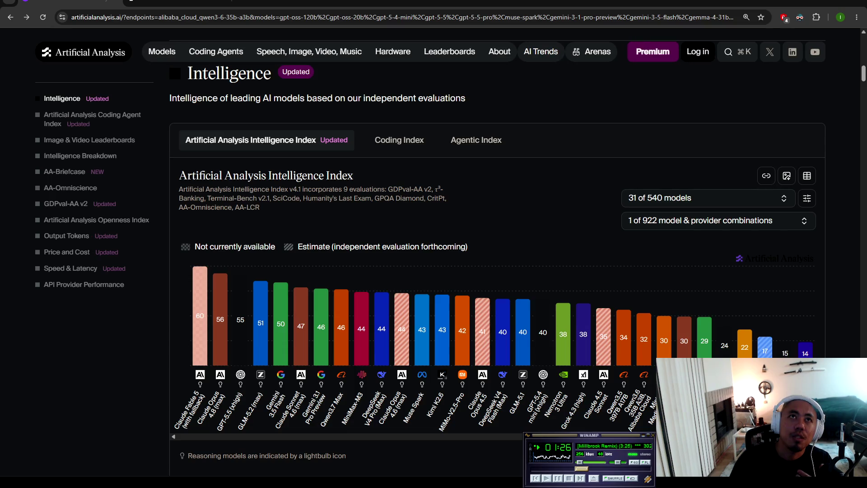
{"action": "key", "text": "ctrl+Tab"}
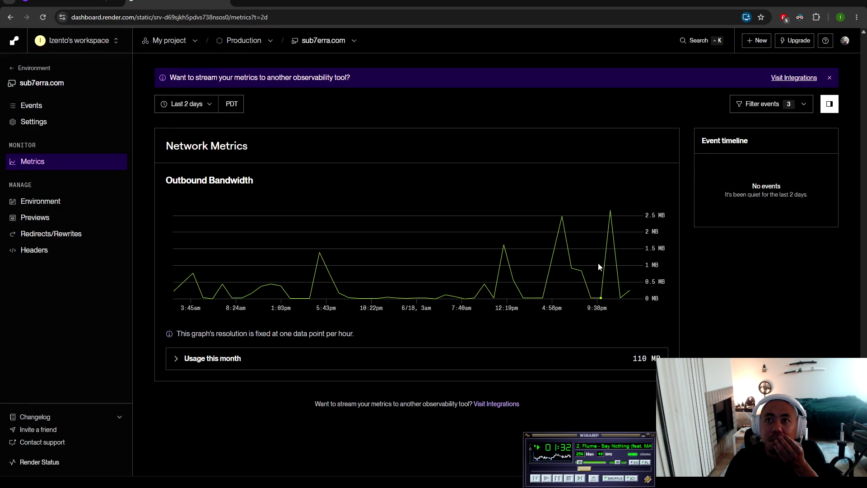
{"action": "mouse_move", "coordinate": [565, 283]}
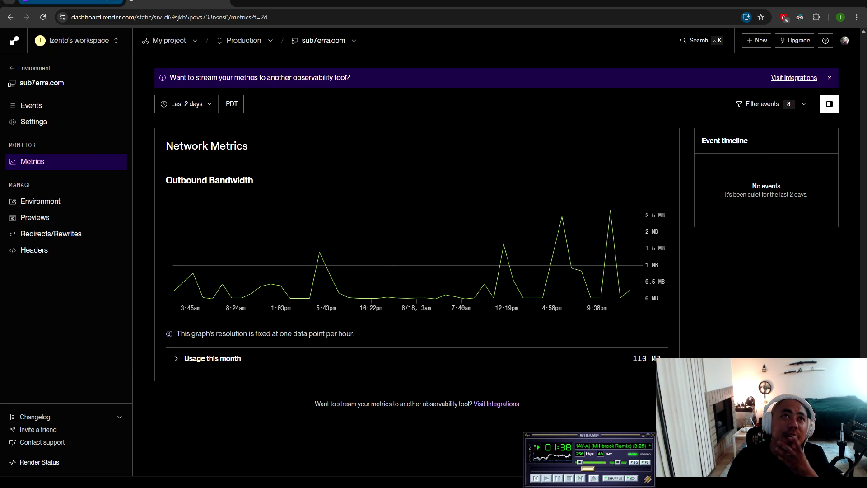
{"action": "key", "text": "ctrl+Tab"}
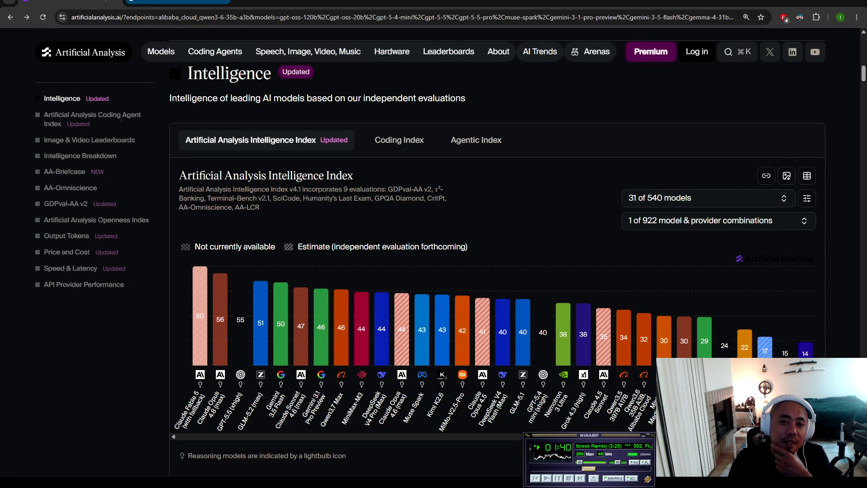
{"action": "key", "text": "ctrl+Tab"}
{"action": "key", "text": "ctrl+Tab"}
{"action": "key", "text": "ctrl+Tab"}
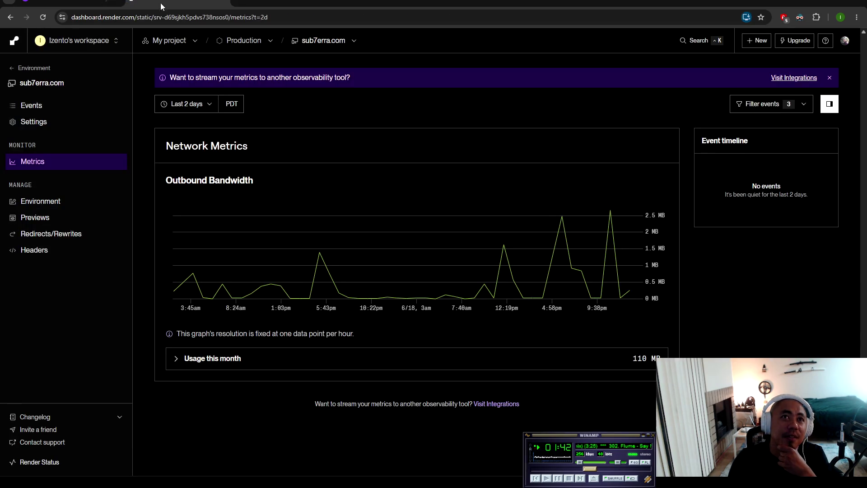
{"action": "mouse_move", "coordinate": [323, 231]}
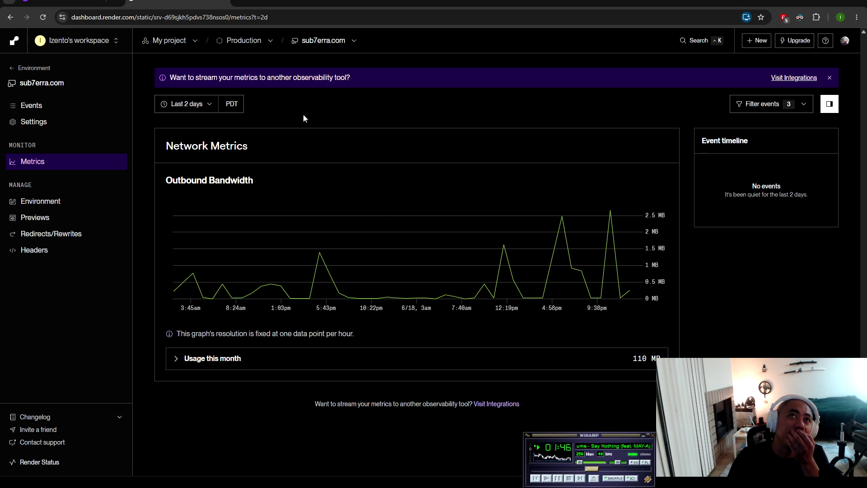
{"action": "left_click", "coordinate": [237, 2]}
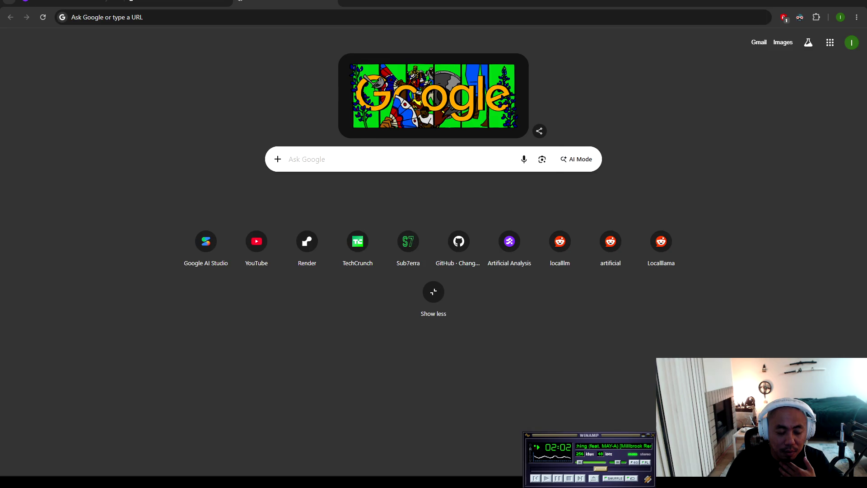
Step: In Cursor, draft the agent prompt 'Let's catch up on what we were doing for the' and collapse article-scraper
{"action": "key", "text": "alt+Tab"}
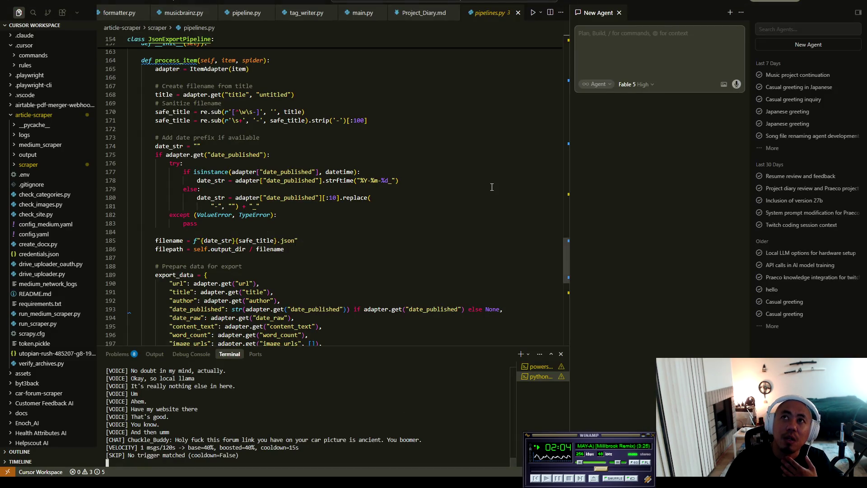
{"action": "left_click", "coordinate": [622, 55]}
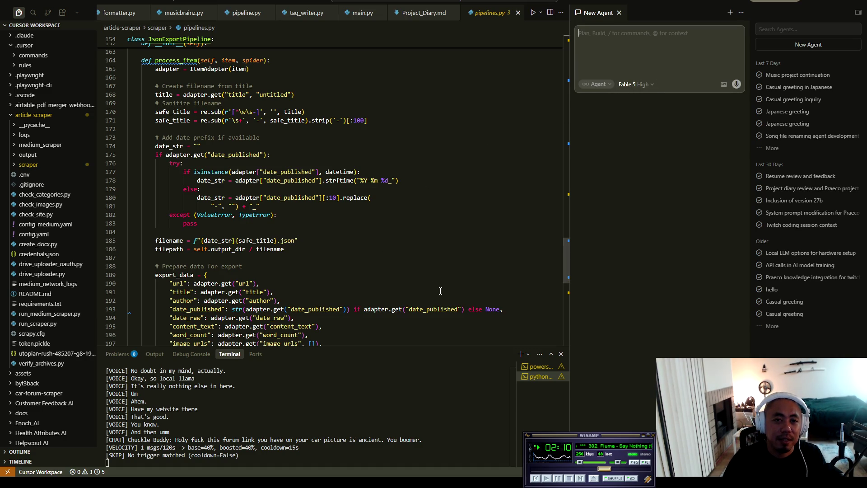
{"action": "type", "text": "L"}
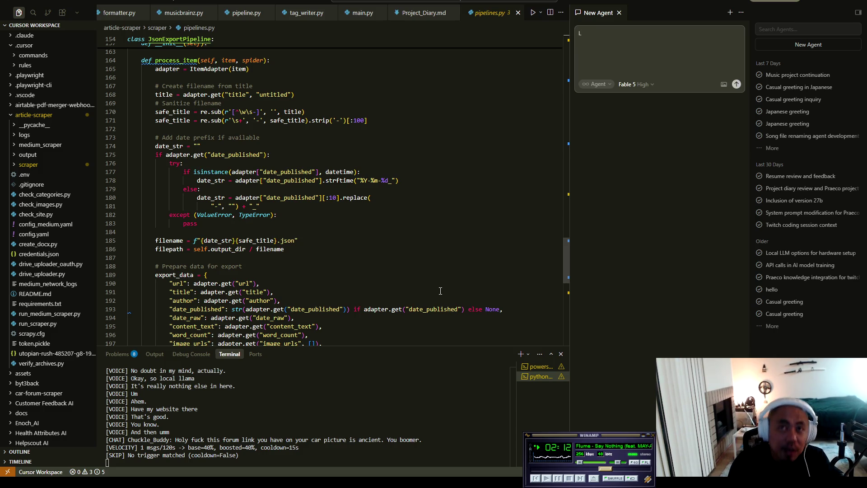
{"action": "type", "text": "et's "}
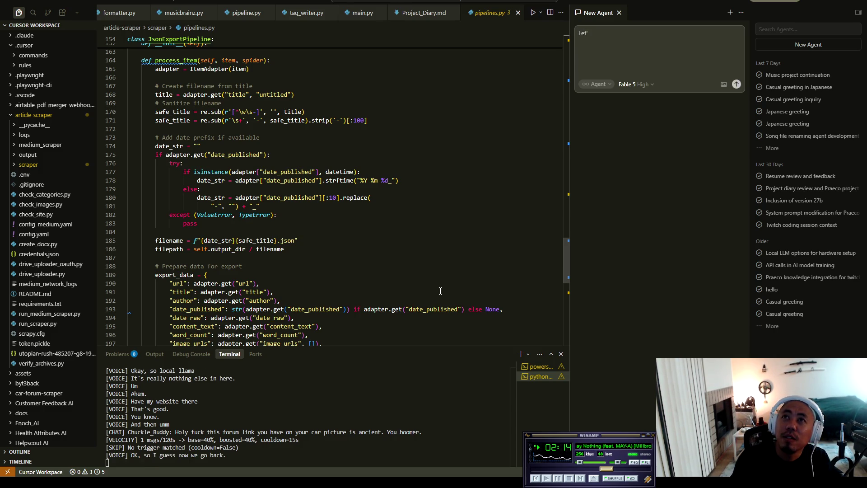
{"action": "type", "text": "catch up on what we"}
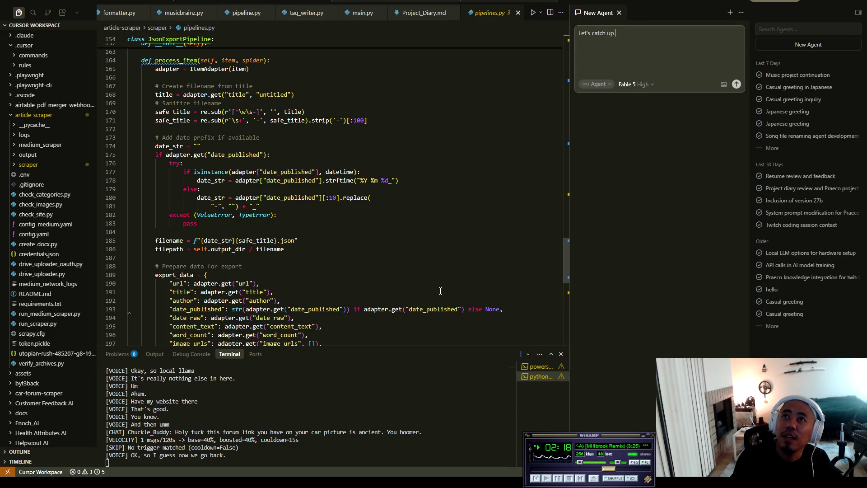
{"action": "type", "text": " we"}
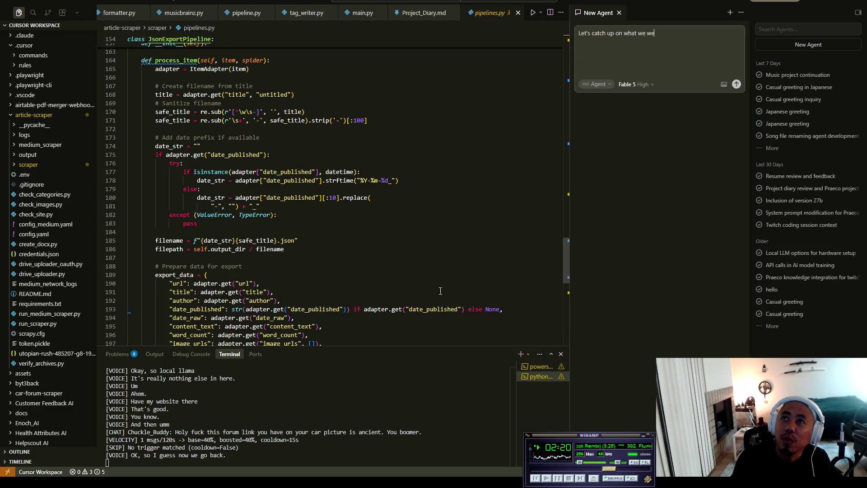
{"action": "type", "text": "re doing for the"}
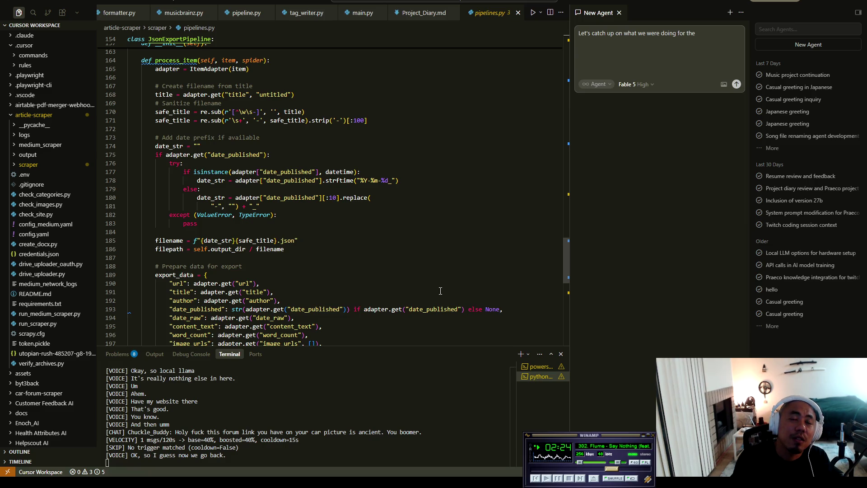
{"action": "left_click", "coordinate": [9, 115]}
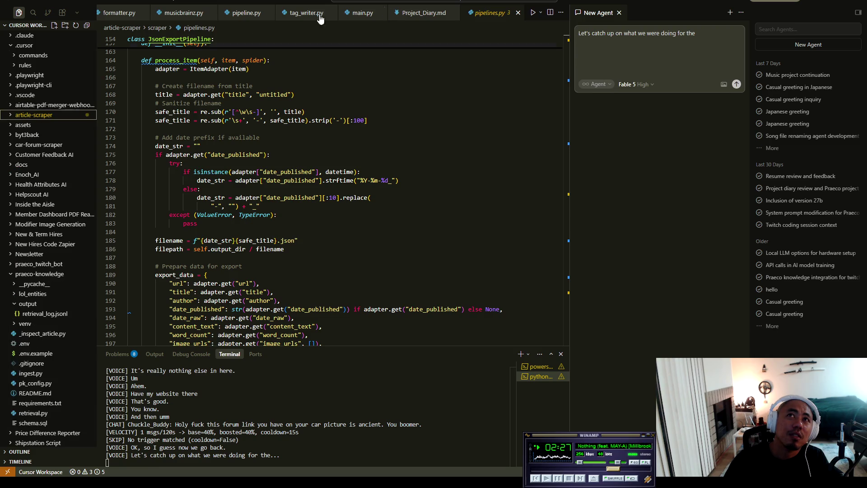
Step: Close every editor tab except Project_Diary.md, including main.py, tag_writer.py, musicbrainz.py, formatter.py and extractor.py
{"action": "left_click", "coordinate": [518, 13]}
{"action": "left_click", "coordinate": [437, 14]}
{"action": "left_click", "coordinate": [449, 13]}
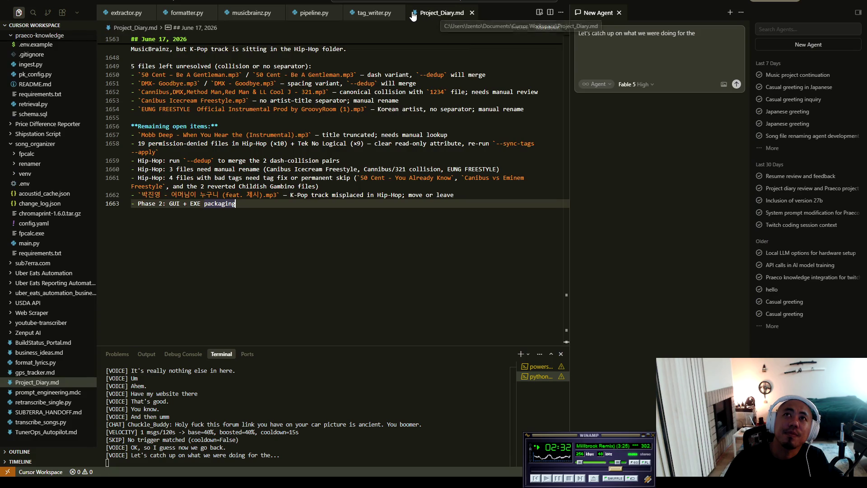
{"action": "left_click", "coordinate": [400, 12]}
{"action": "left_click", "coordinate": [337, 14]}
{"action": "left_click", "coordinate": [278, 13]}
{"action": "left_click", "coordinate": [211, 13]}
{"action": "left_click", "coordinate": [151, 13]}
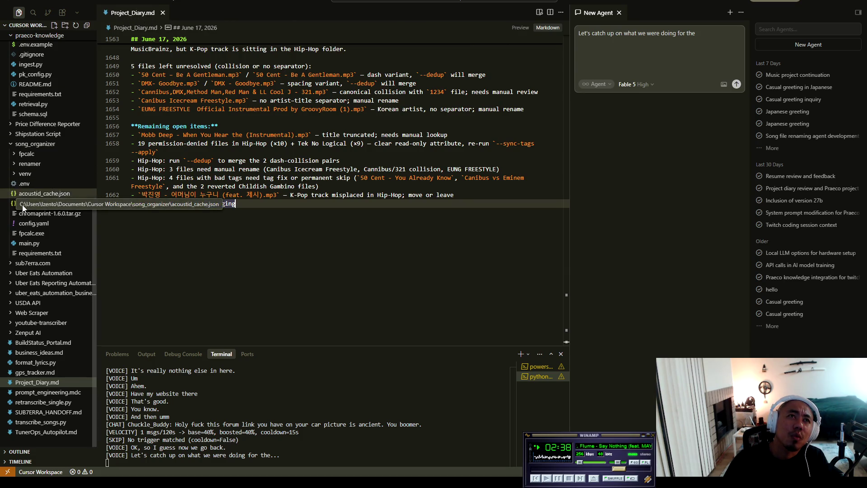
Step: Attach the song_organizer folder to the agent prompt and continue it with 'project. Read the di'
{"action": "mouse_move", "coordinate": [23, 144]}
{"action": "left_mouse_down"}
{"action": "mouse_move", "coordinate": [654, 34]}
{"action": "mouse_move", "coordinate": [704, 41]}
{"action": "left_mouse_up"}
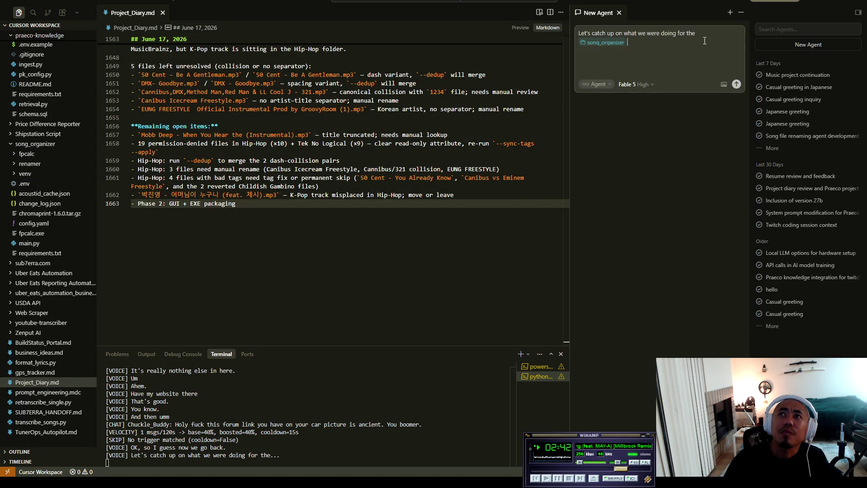
{"action": "type", "text": "project."}
{"action": "key", "text": "BackSpace"}
{"action": "type", "text": "Read "}
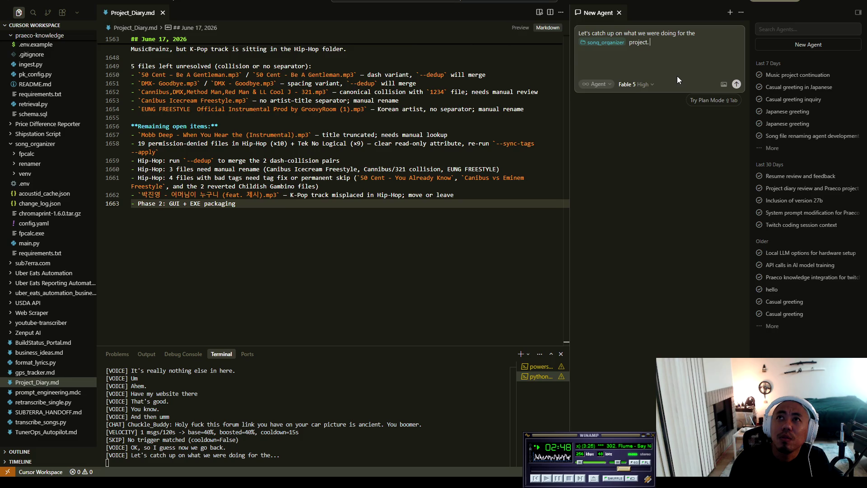
{"action": "type", "text": "the di"}
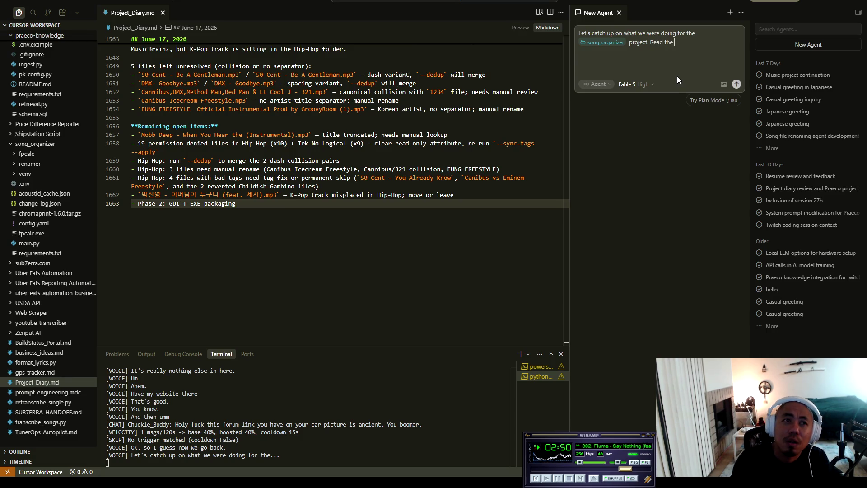